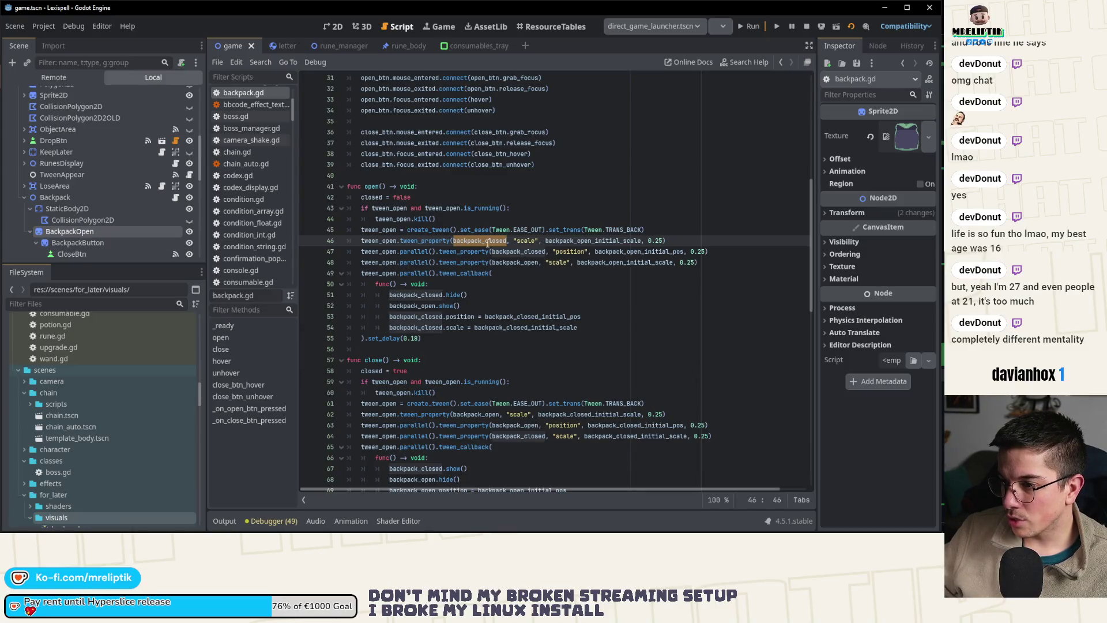
# - Retarget open()'s scale and position tweens on lines 46–47 from backpack_closed to backpack_open
pyautogui.doubleClick(419, 307)
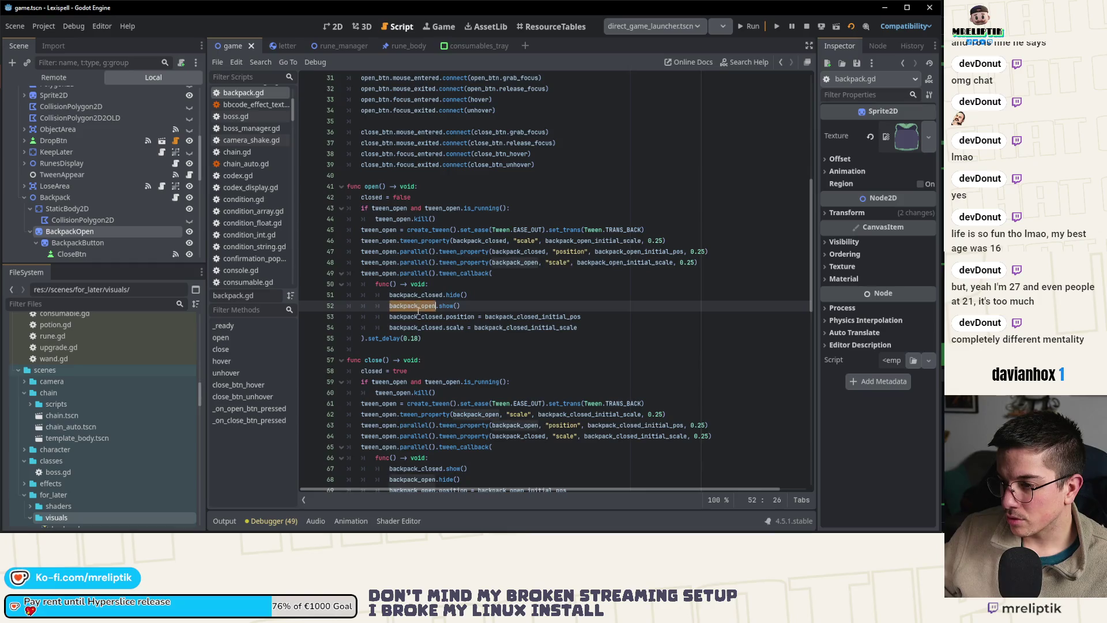
pyautogui.hotkey('ctrl', 'c')
pyautogui.doubleClick(490, 241)
pyautogui.hotkey('ctrl', 'v')
pyautogui.doubleClick(516, 251)
pyautogui.hotkey('ctrl', 'v')
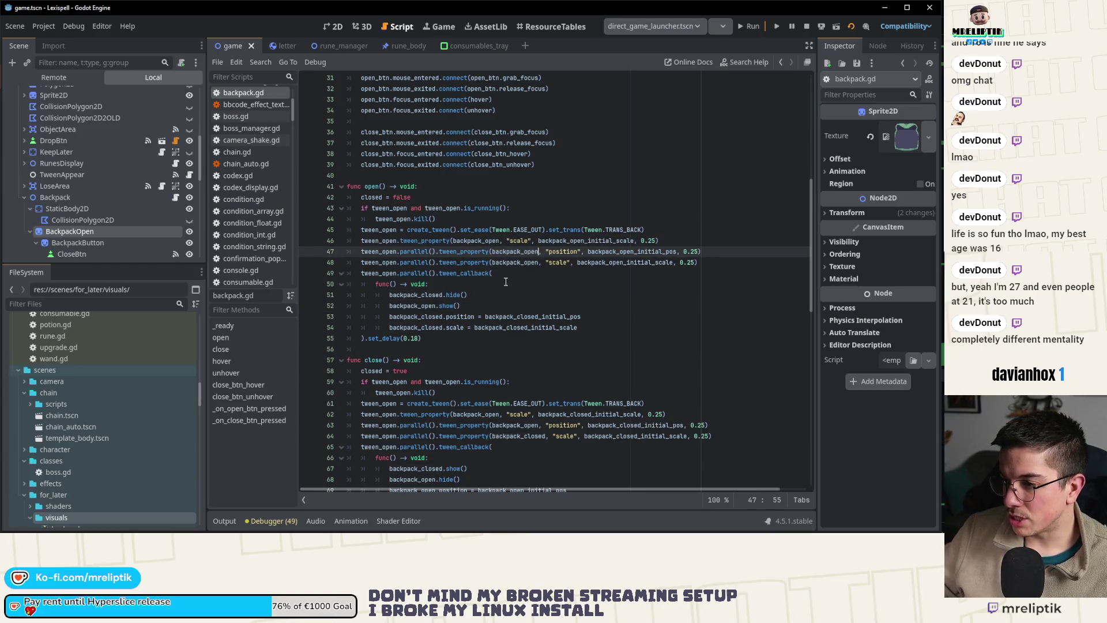
pyautogui.click(517, 262)
# - Delete the three backpack_closed initial position, scale and rotation declarations
pyautogui.scroll(10, 473, 268)
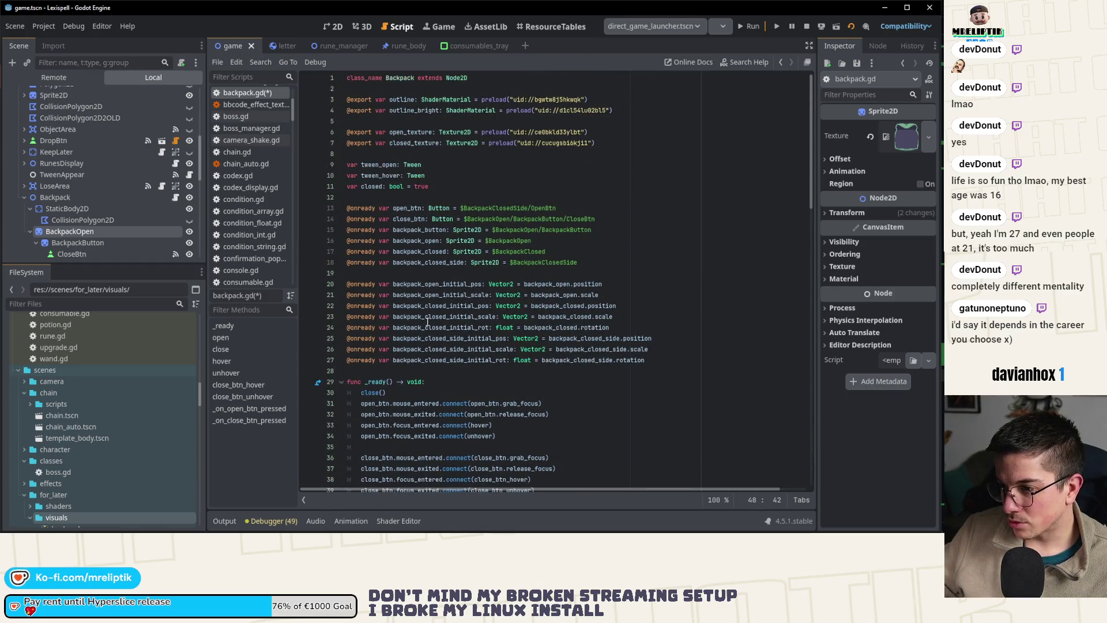
pyautogui.scroll(-3, 75, 225)
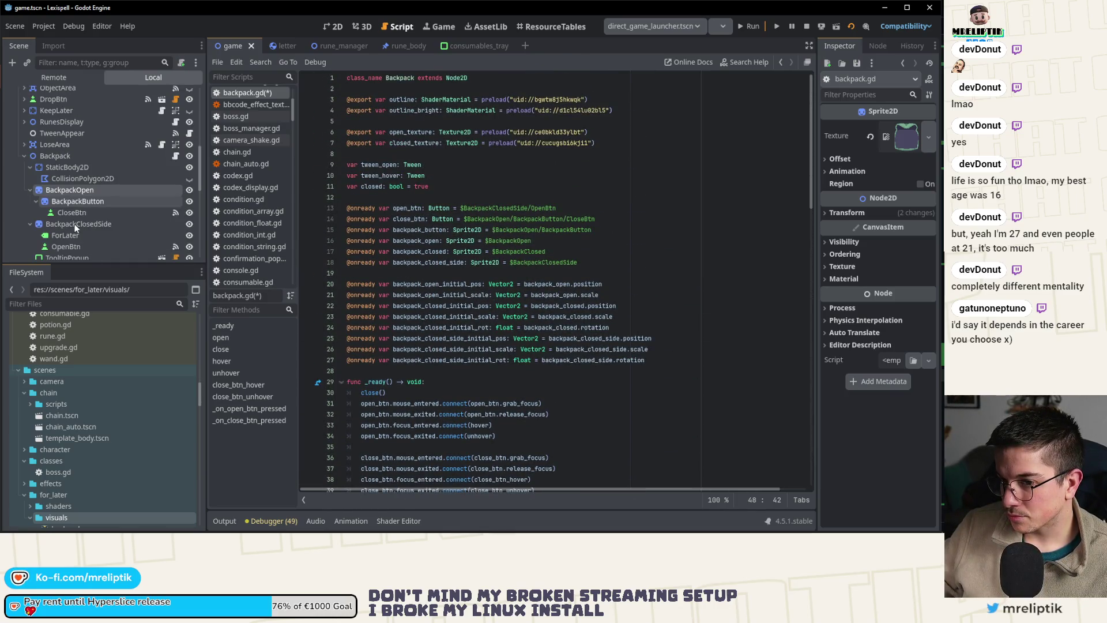
pyautogui.click(460, 306)
pyautogui.hotkey('ctrl', 'shift', 'k')
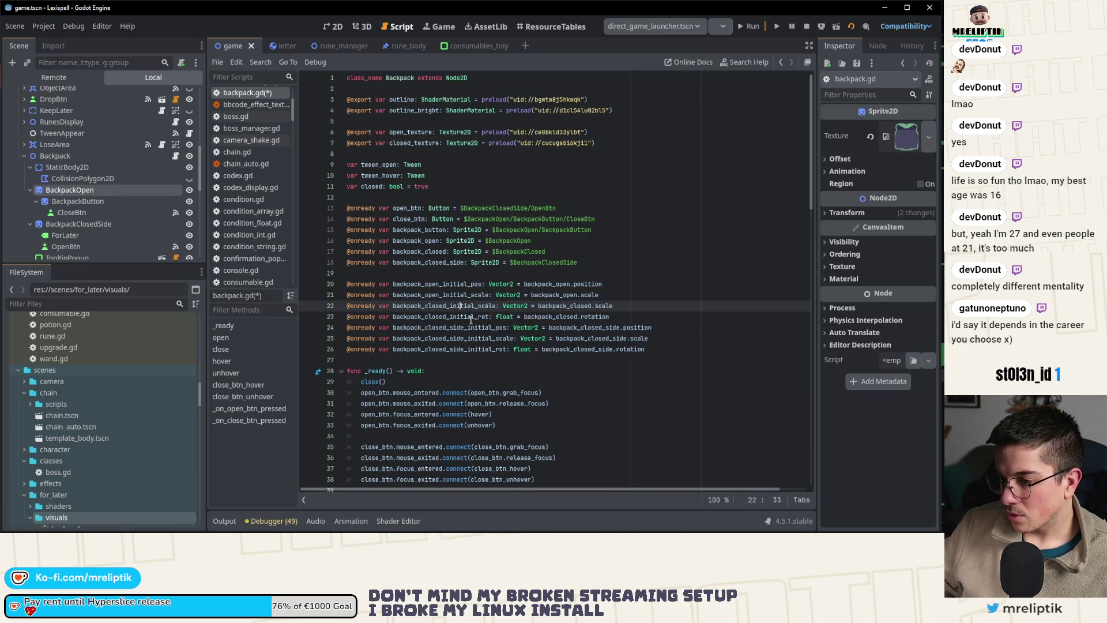
pyautogui.hotkey('ctrl', 'shift', 'k')
pyautogui.hotkey('ctrl', 'shift', 'k')
pyautogui.scroll(-3, 446, 223)
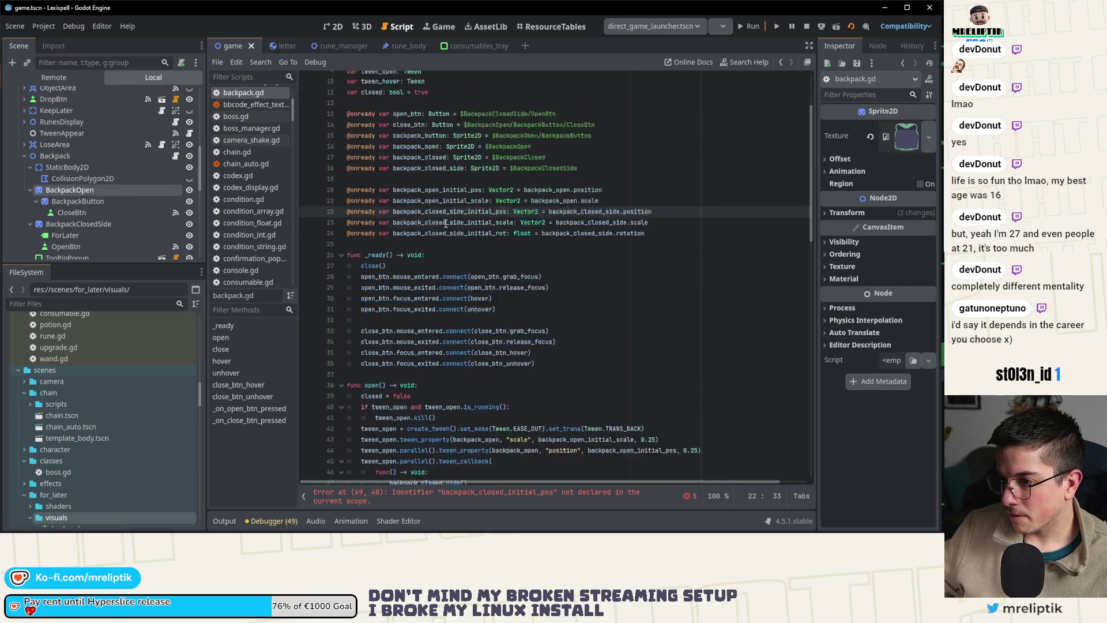
# - Delete the backpack_closed position and scale reset lines
pyautogui.scroll(-4, 445, 224)
pyautogui.scroll(-2, 475, 321)
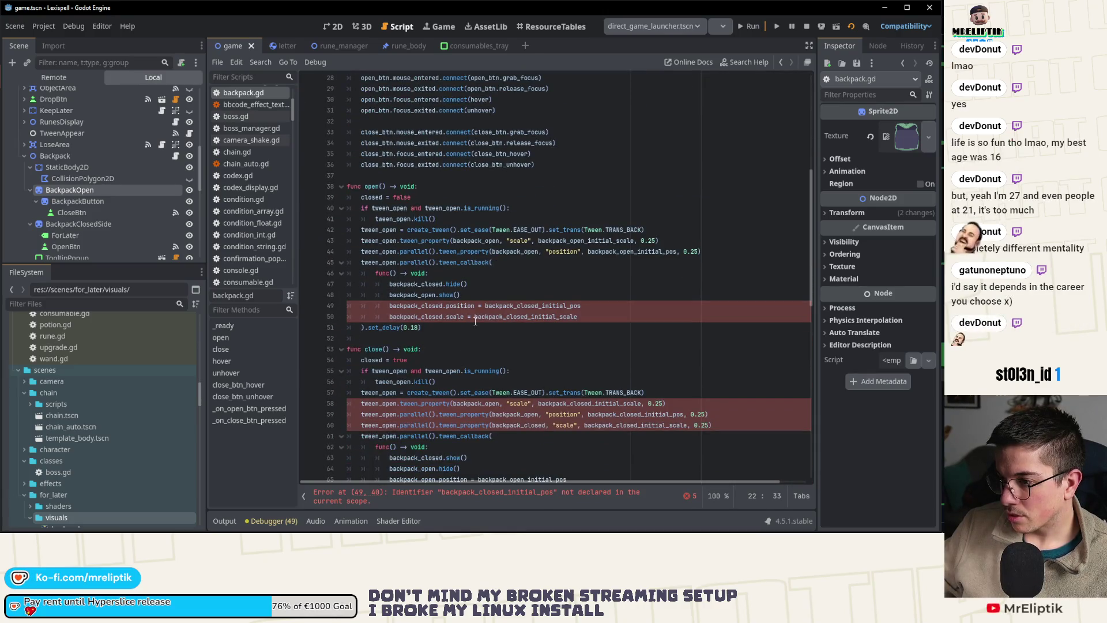
pyautogui.click(439, 306)
pyautogui.hotkey('ctrl', 'shift', 'k')
pyautogui.hotkey('ctrl', 'shift', 'k')
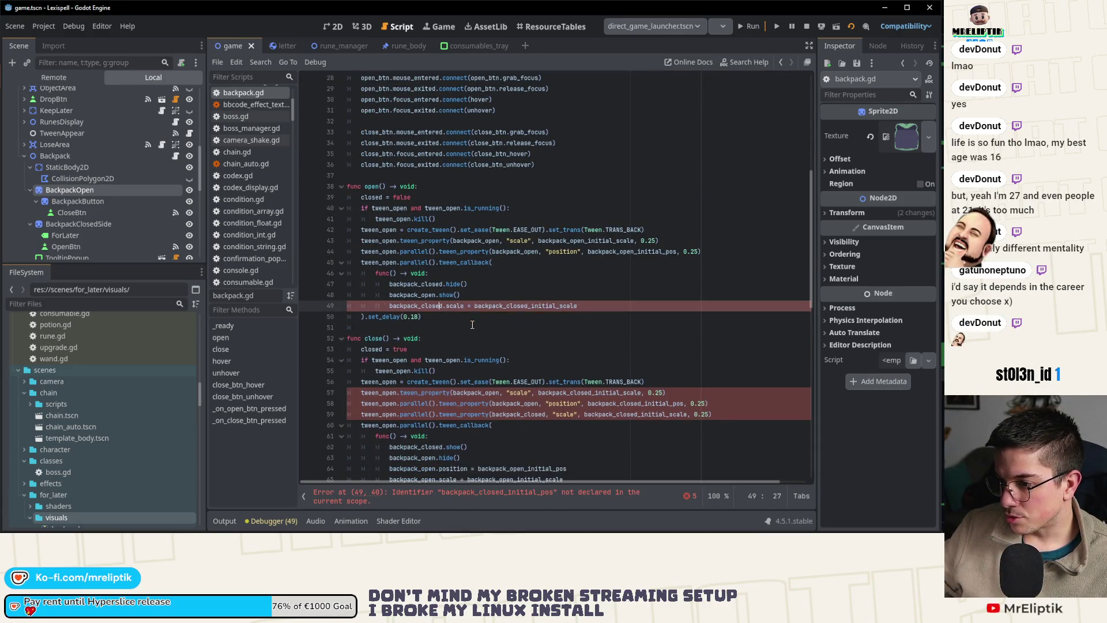
# - Point close()'s tweens at backpack_closed_side_initial_scale and backpack_open_initial_pos
pyautogui.click(472, 382)
pyautogui.scroll(-2, 472, 381)
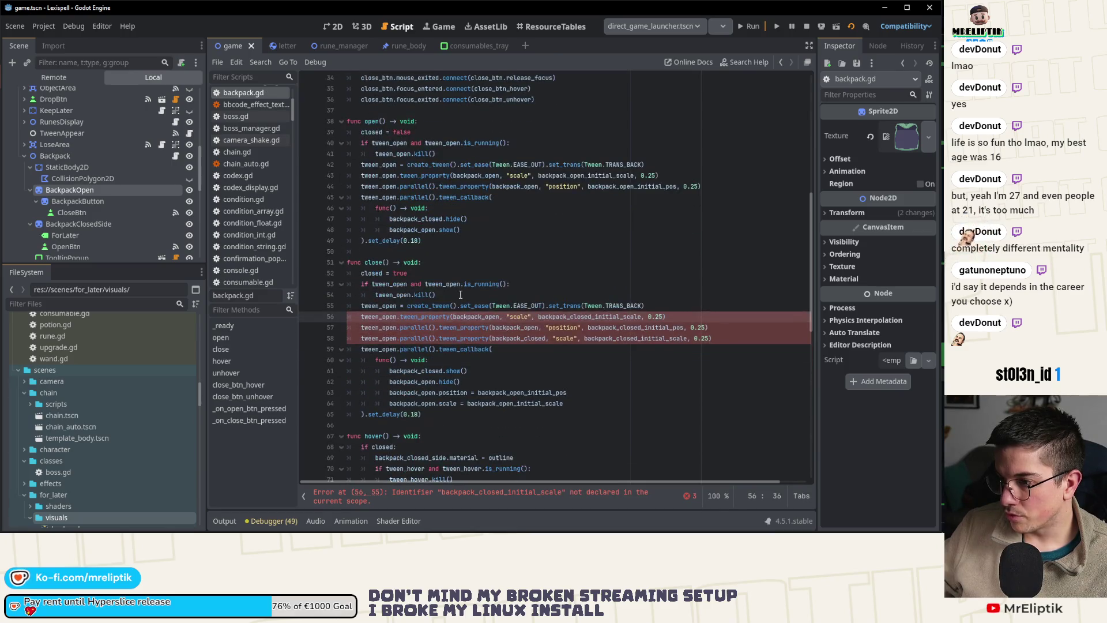
pyautogui.doubleClick(588, 316)
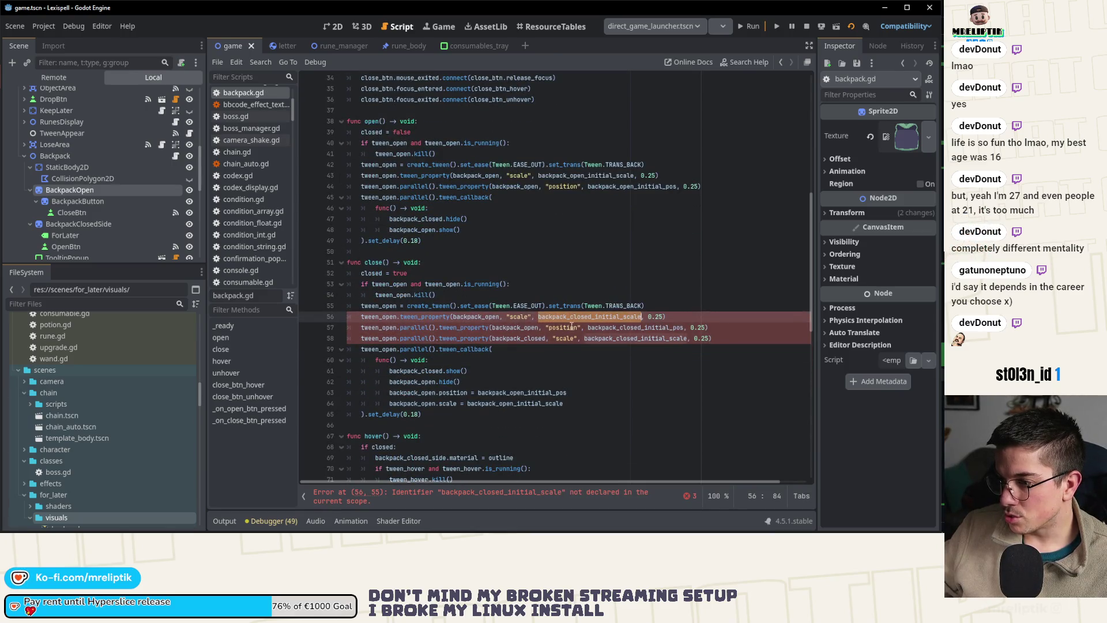
pyautogui.write('back')
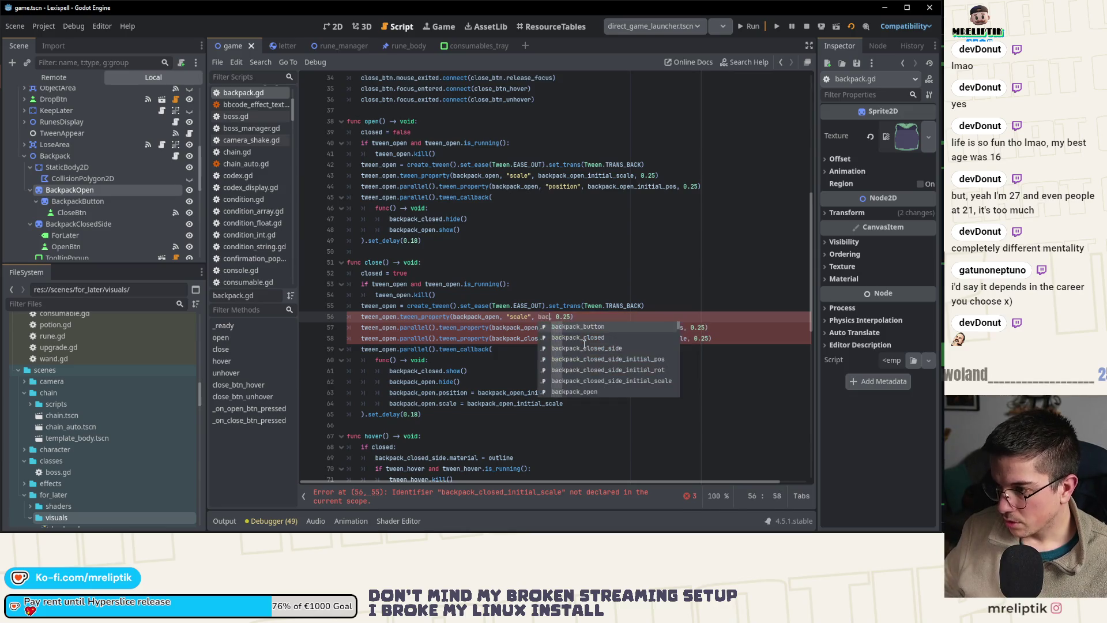
pyautogui.click(618, 380)
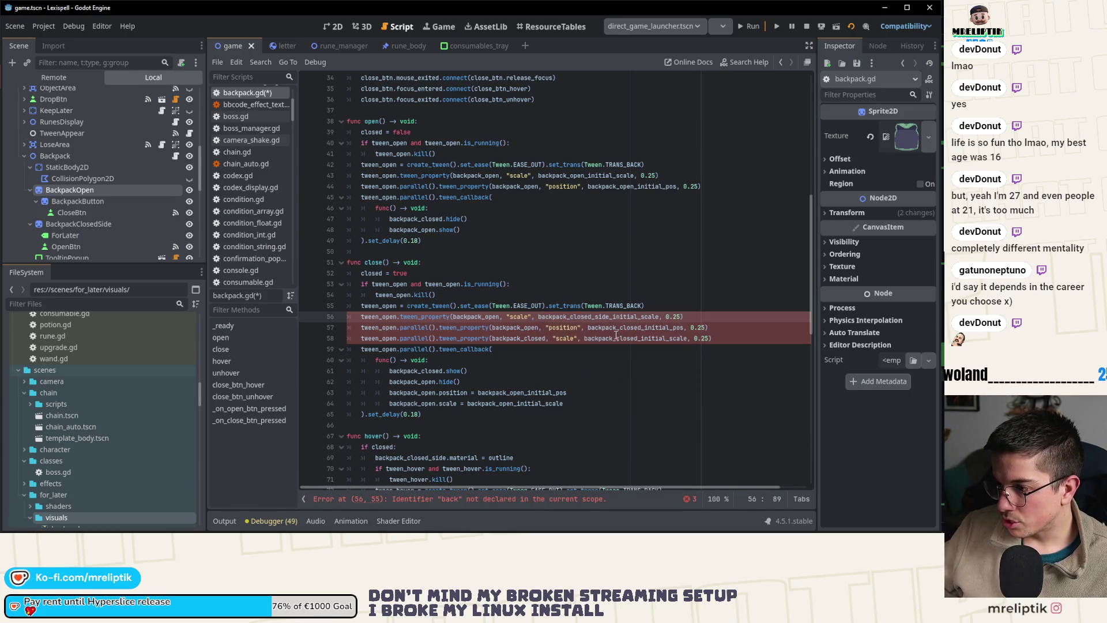
pyautogui.doubleClick(620, 328)
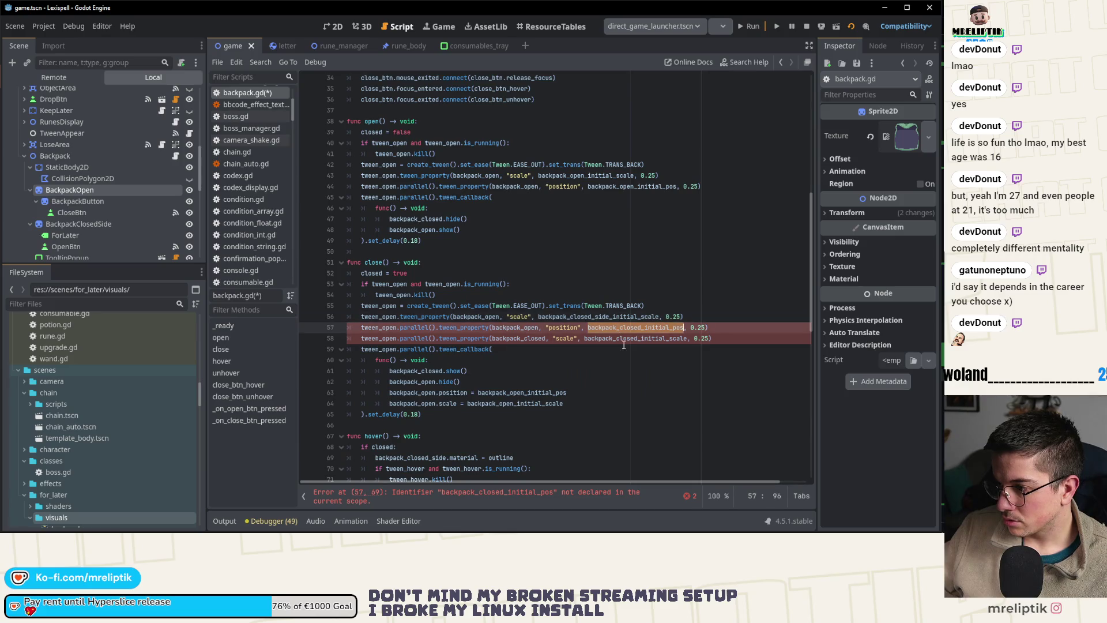
pyautogui.write('back_ope')
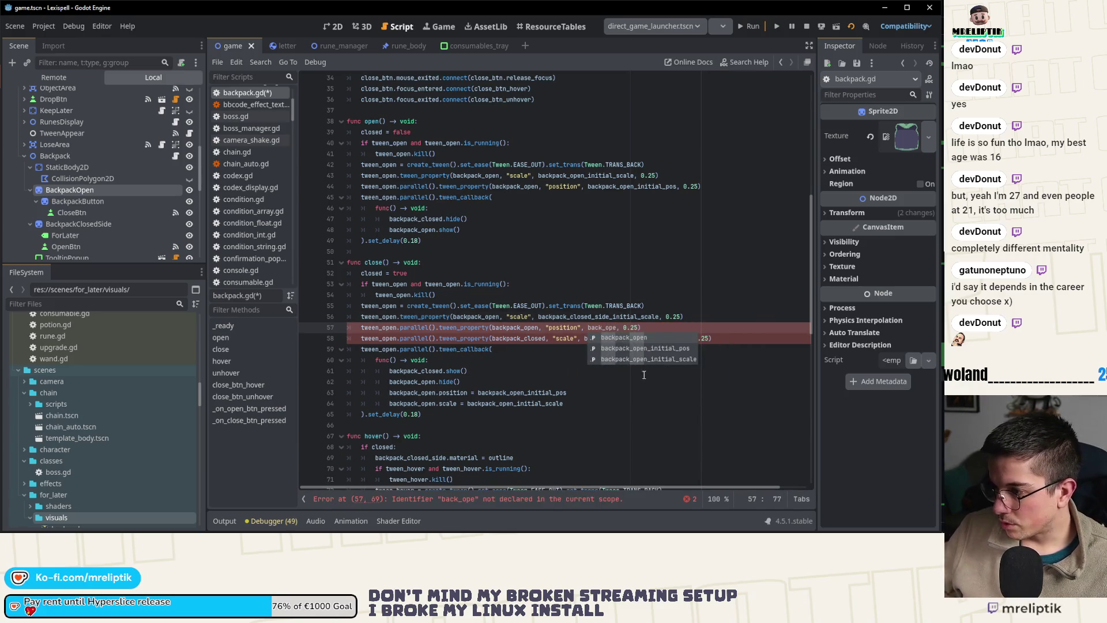
pyautogui.click(648, 350)
# - Remove the backpack_closed scale tween and backpack_closed.show() call, then save
pyautogui.click(638, 339)
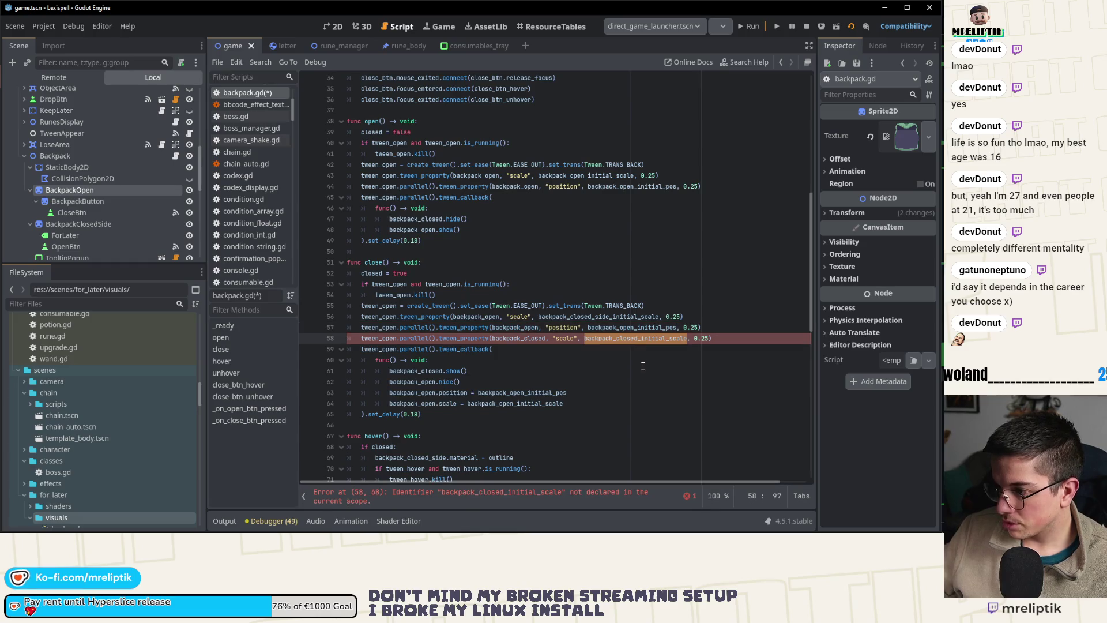
pyautogui.click(510, 338)
pyautogui.hotkey('ctrl', 'shift', 'k')
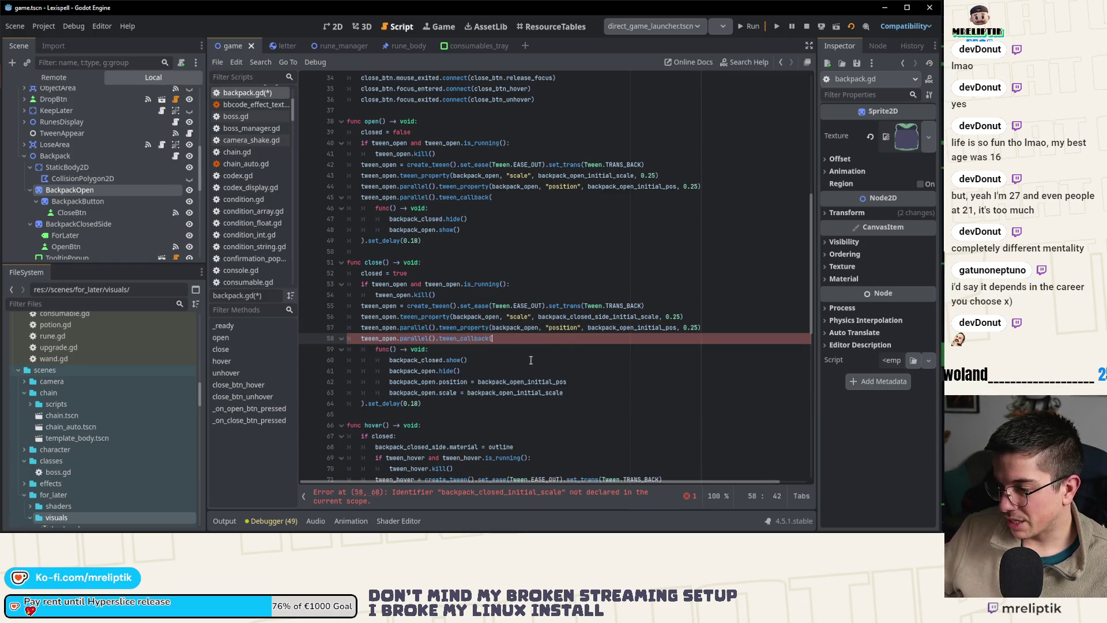
pyautogui.click(472, 361)
pyautogui.hotkey('ctrl', 's')
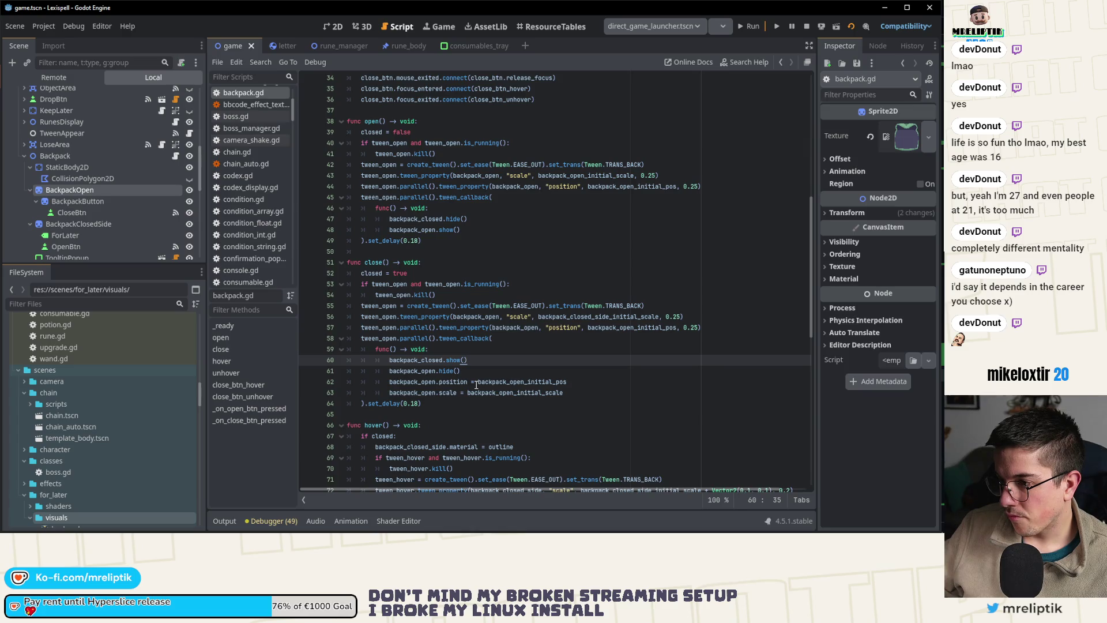
pyautogui.hotkey('ctrl', 'shift', 'k')
pyautogui.hotkey('ctrl', 's')
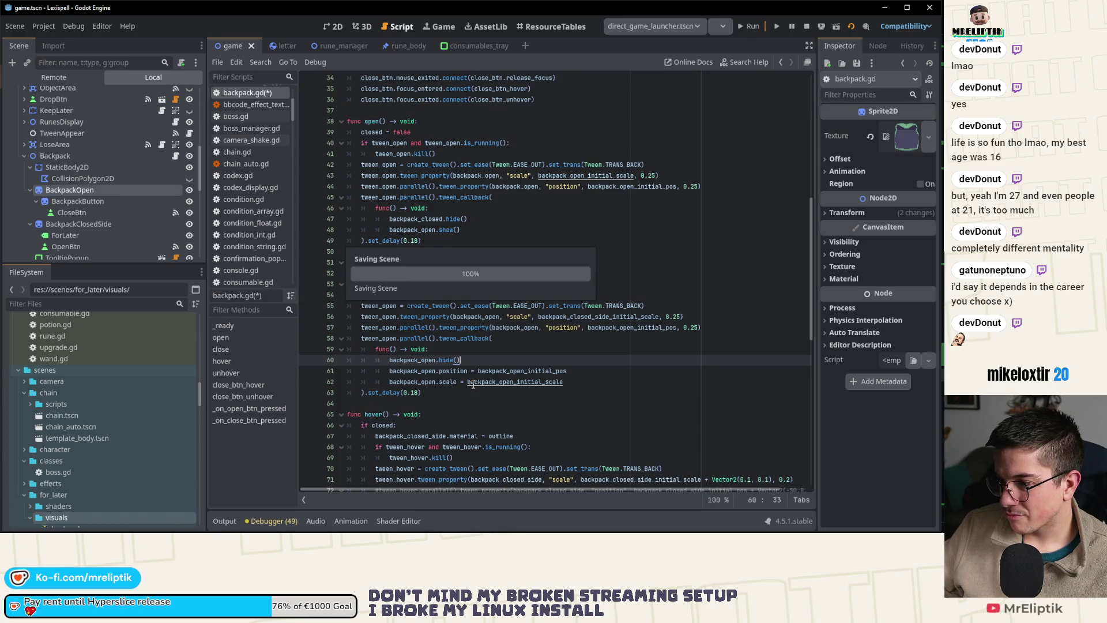
pyautogui.doubleClick(590, 317)
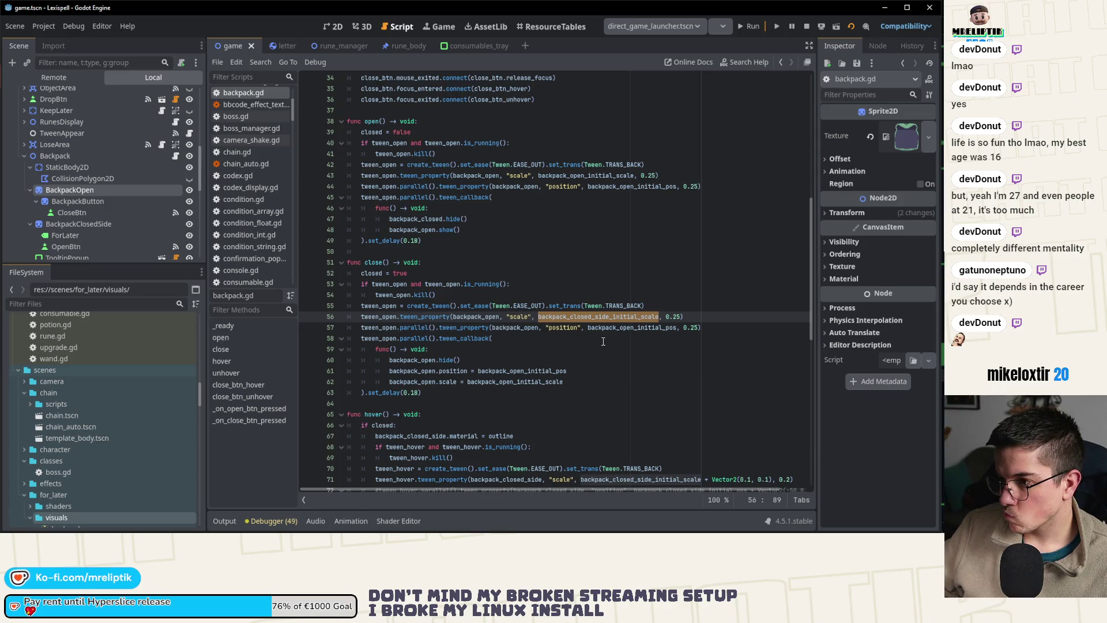
pyautogui.scroll(2, 580, 255)
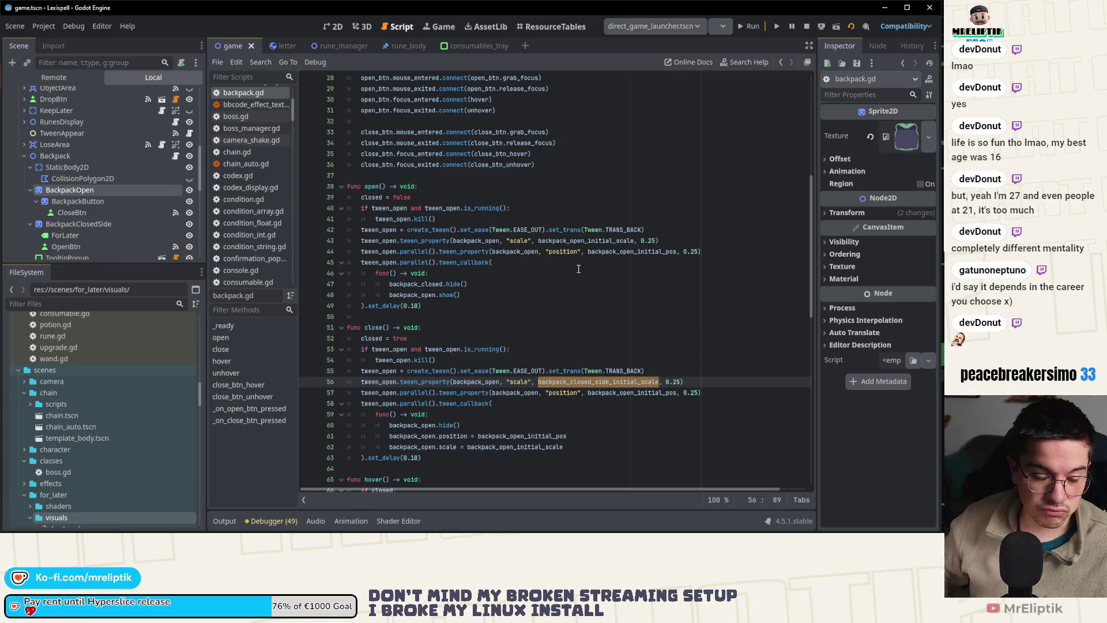
# - Delete the two commented-out #tween_hover lines in hover()
pyautogui.click(510, 354)
pyautogui.scroll(-4, 450, 364)
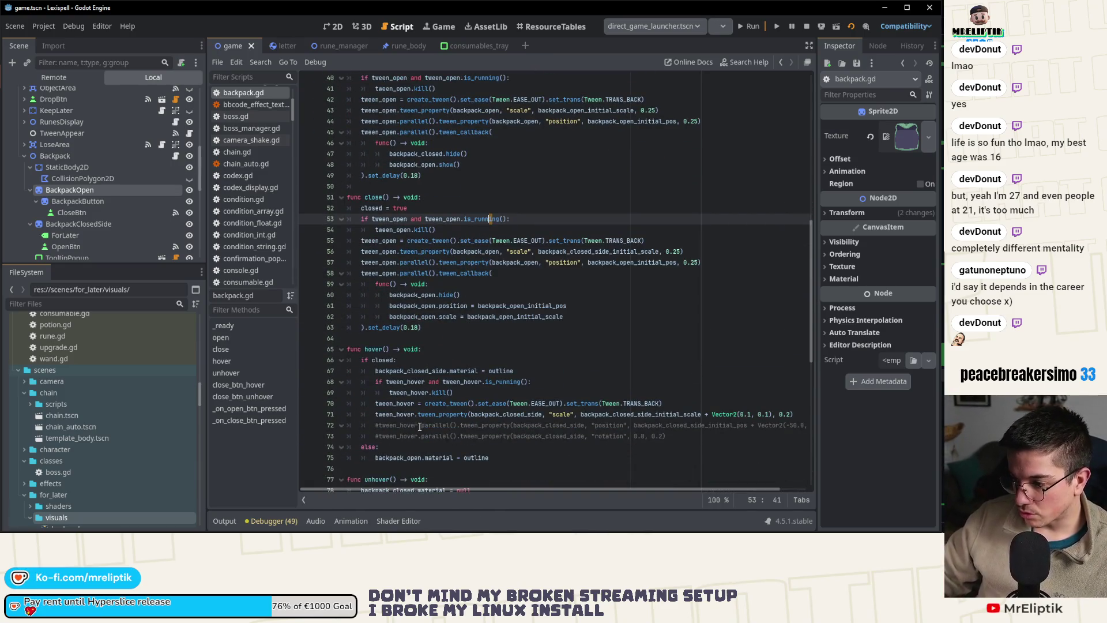
pyautogui.click(420, 425)
pyautogui.scroll(-4, 444, 381)
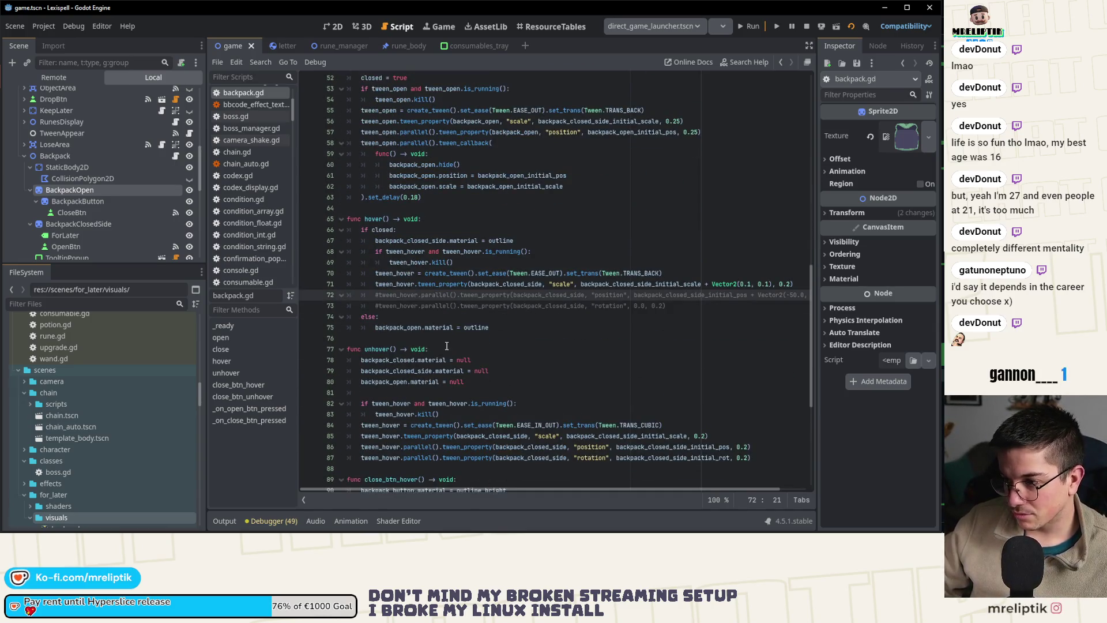
pyautogui.hotkey('ctrl', 'shift', 'k')
pyautogui.hotkey('ctrl', 'shift', 'k')
pyautogui.scroll(-6, 484, 410)
pyautogui.scroll(10, 484, 410)
# - Return to open() and place the caret on its tween_callback line
pyautogui.click(519, 345)
pyautogui.scroll(6, 519, 344)
pyautogui.moveTo(544, 529)
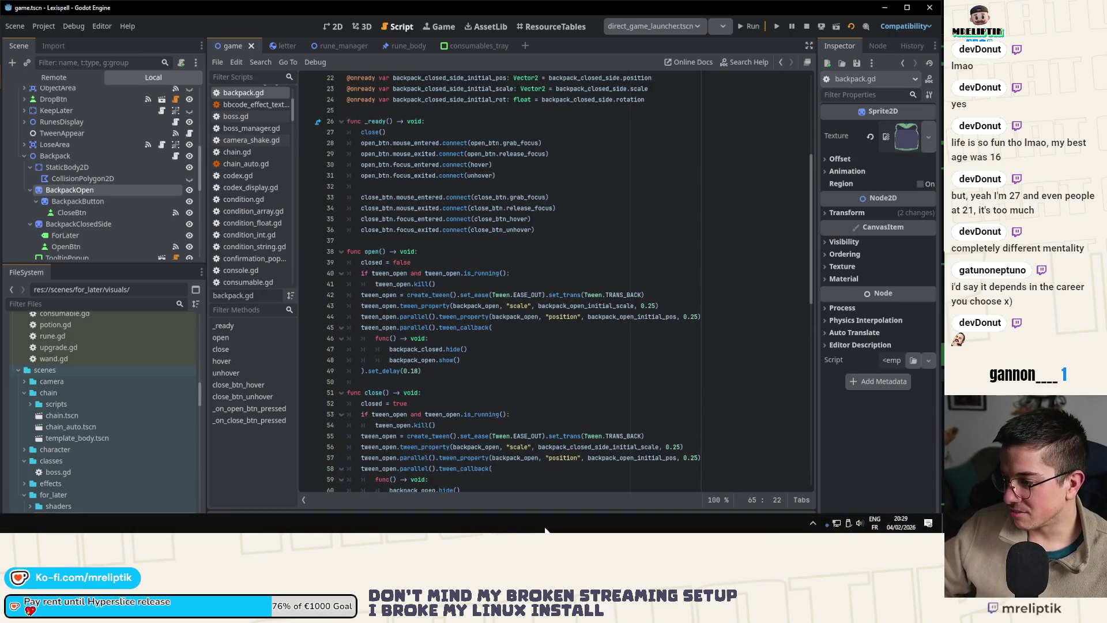
pyautogui.click(523, 352)
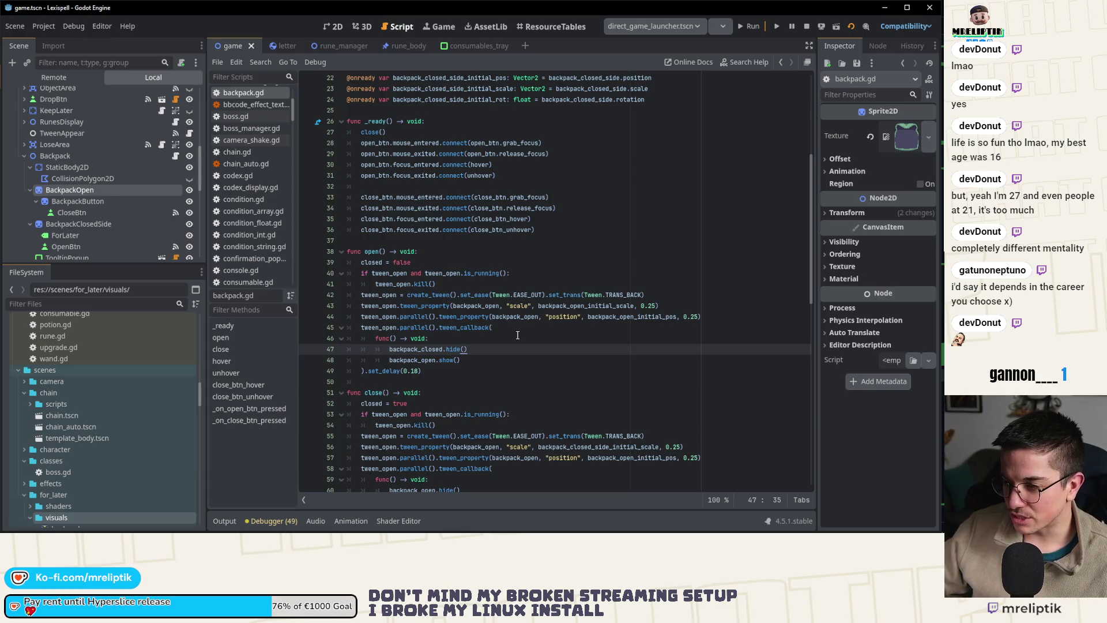
pyautogui.scroll(-2, 518, 335)
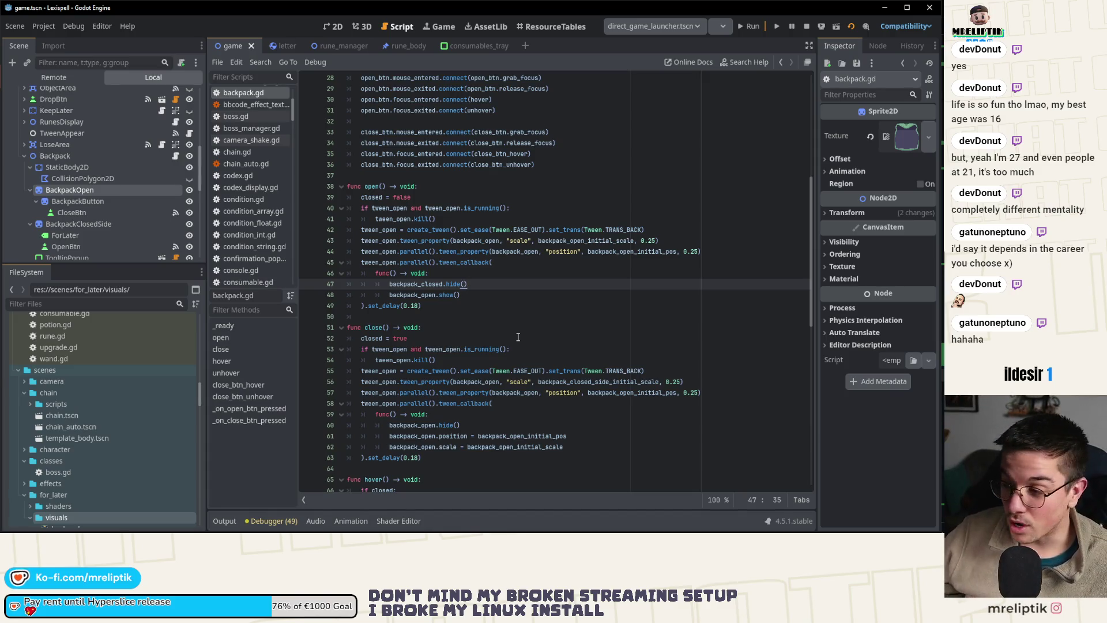
pyautogui.press('Up')
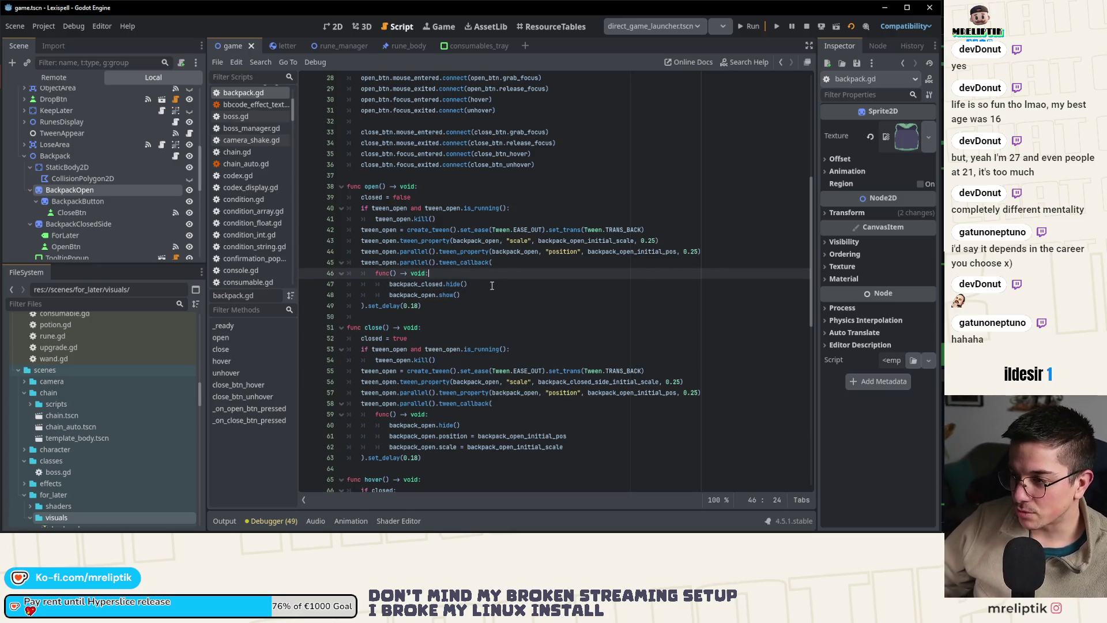
pyautogui.scroll(4, 491, 285)
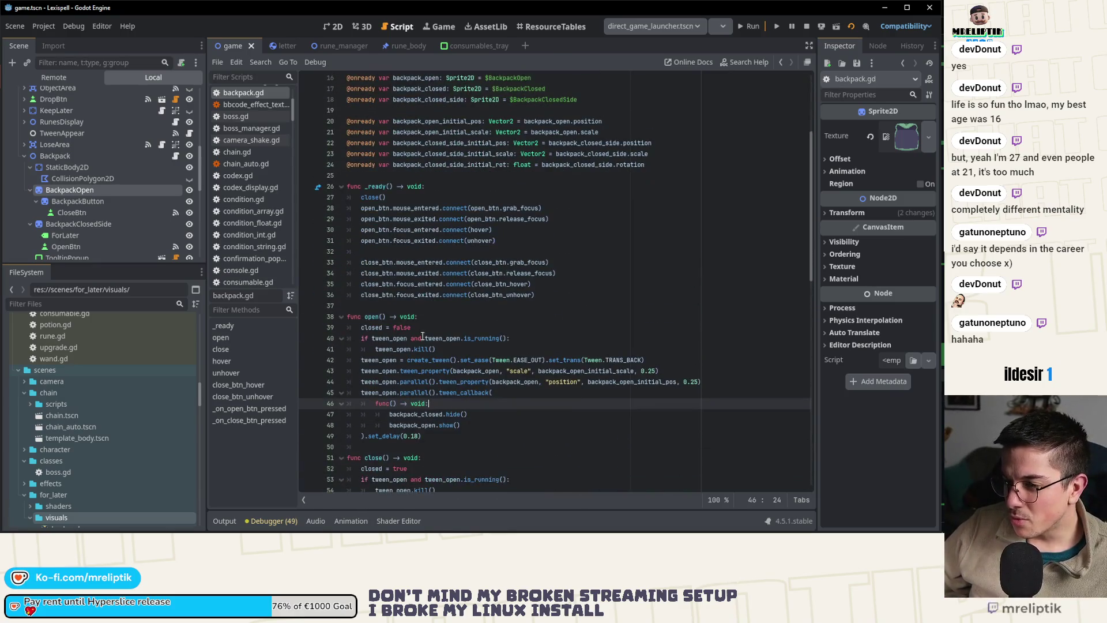
pyautogui.doubleClick(370, 317)
pyautogui.doubleClick(484, 372)
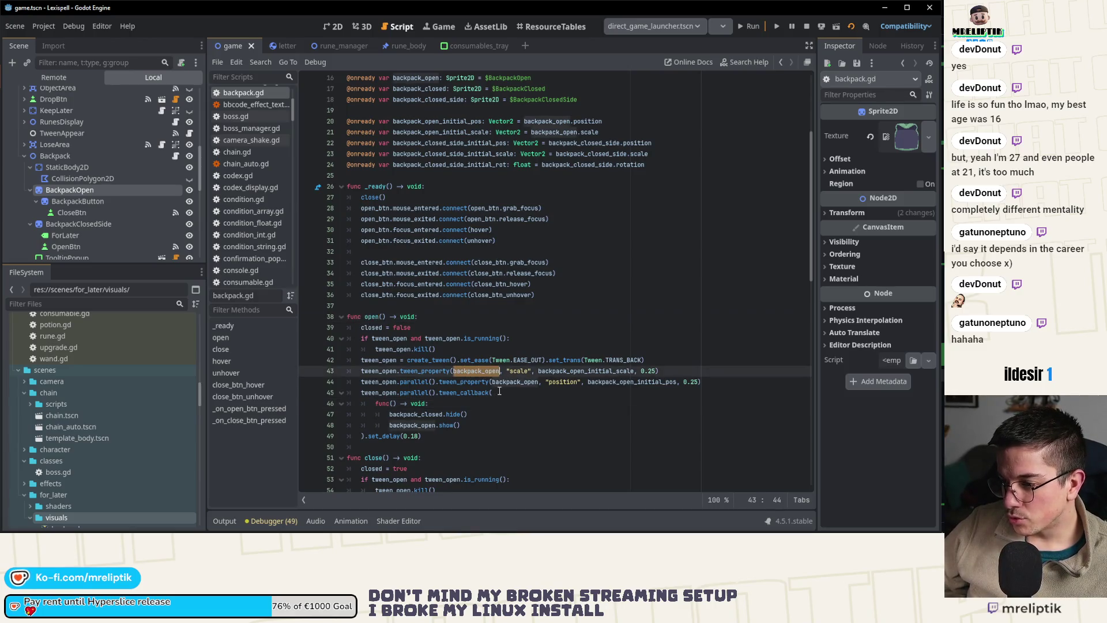
pyautogui.scroll(-2, 484, 375)
pyautogui.doubleClick(510, 319)
pyautogui.click(481, 308)
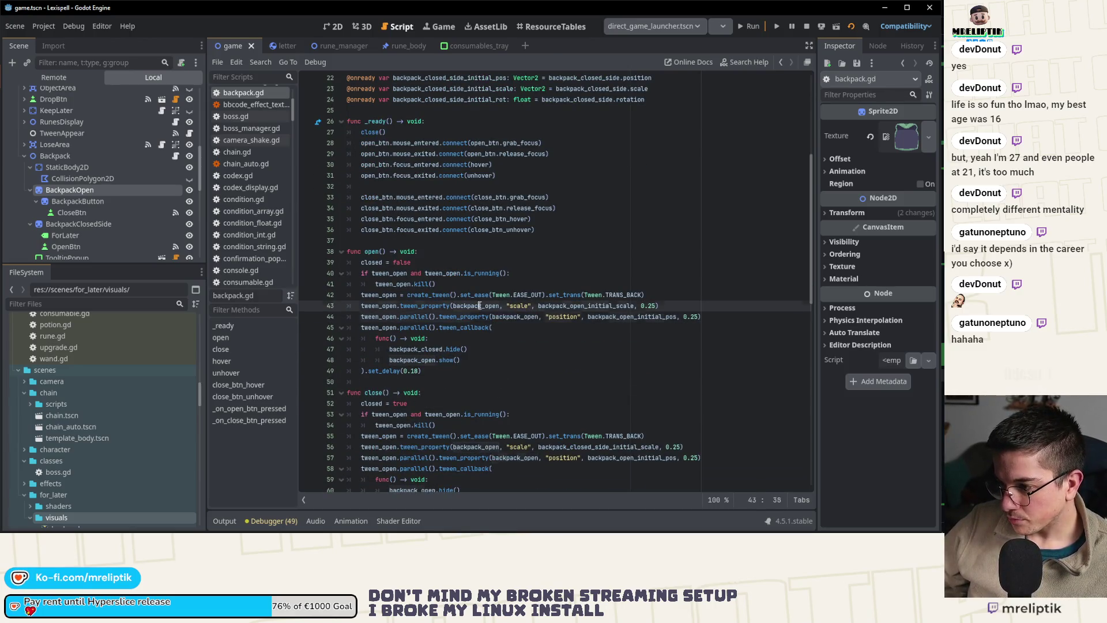
pyautogui.doubleClick(585, 305)
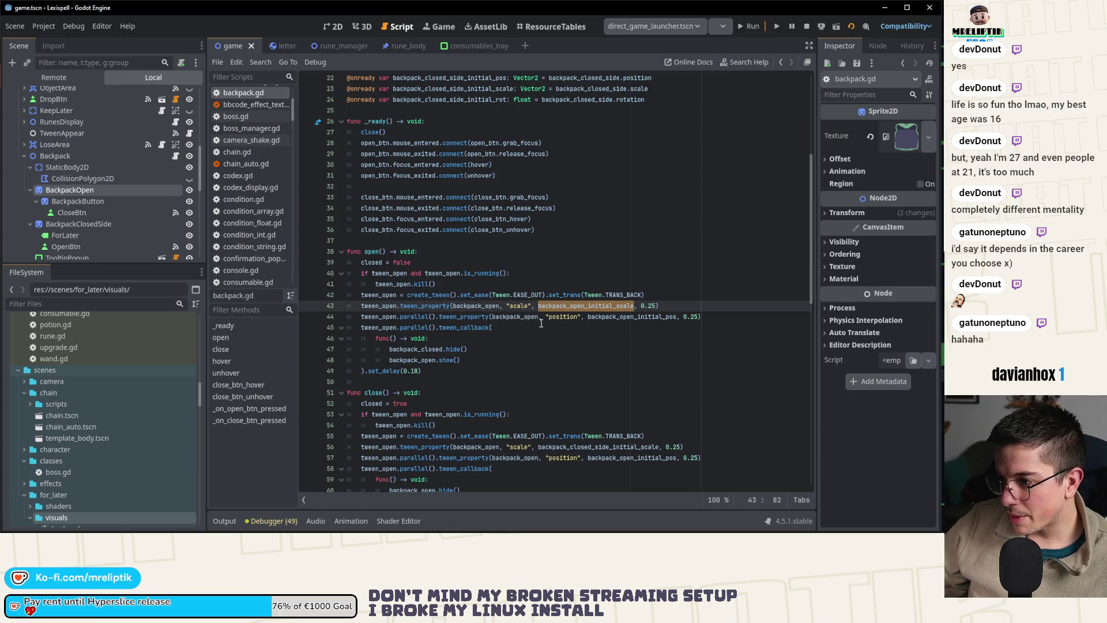
pyautogui.click(557, 317)
pyautogui.doubleClick(608, 318)
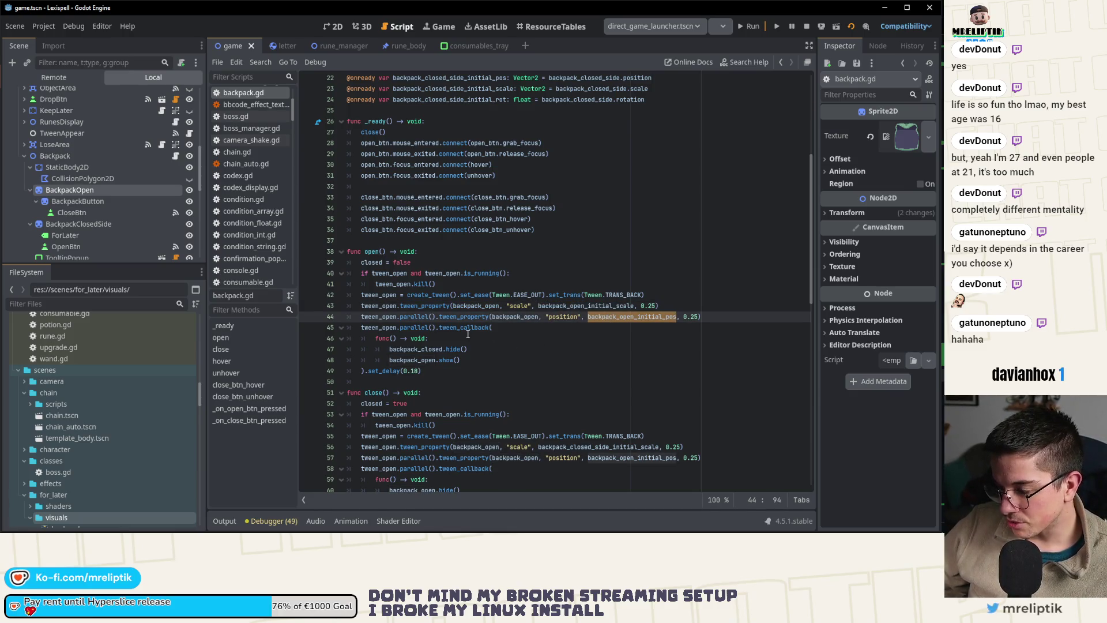
pyautogui.moveTo(423, 372); pyautogui.dragTo(370, 372)
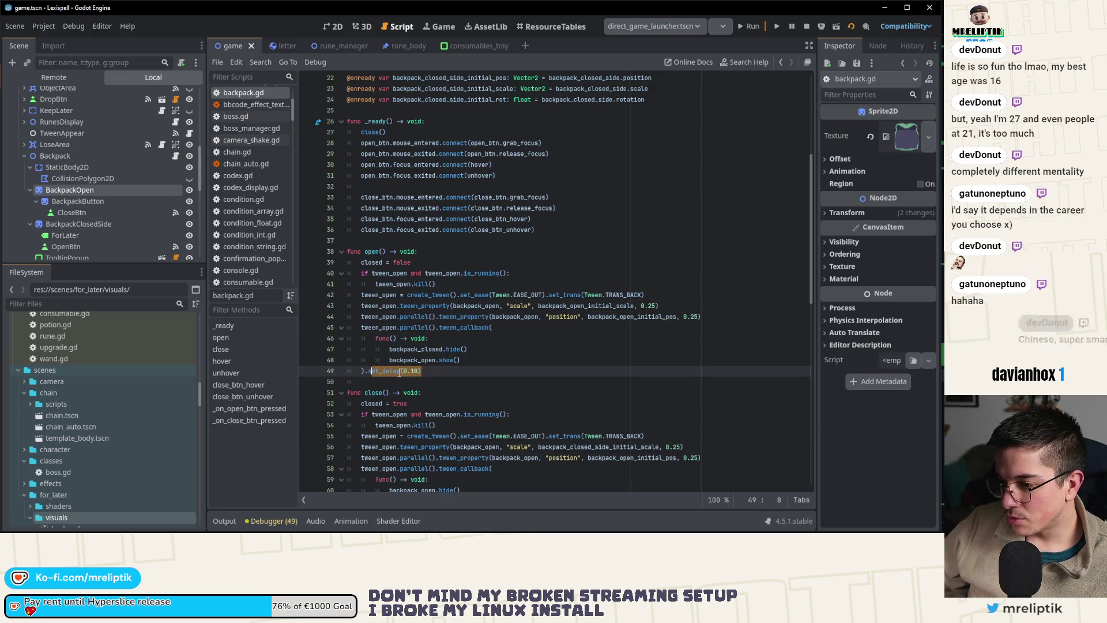
pyautogui.click(419, 372)
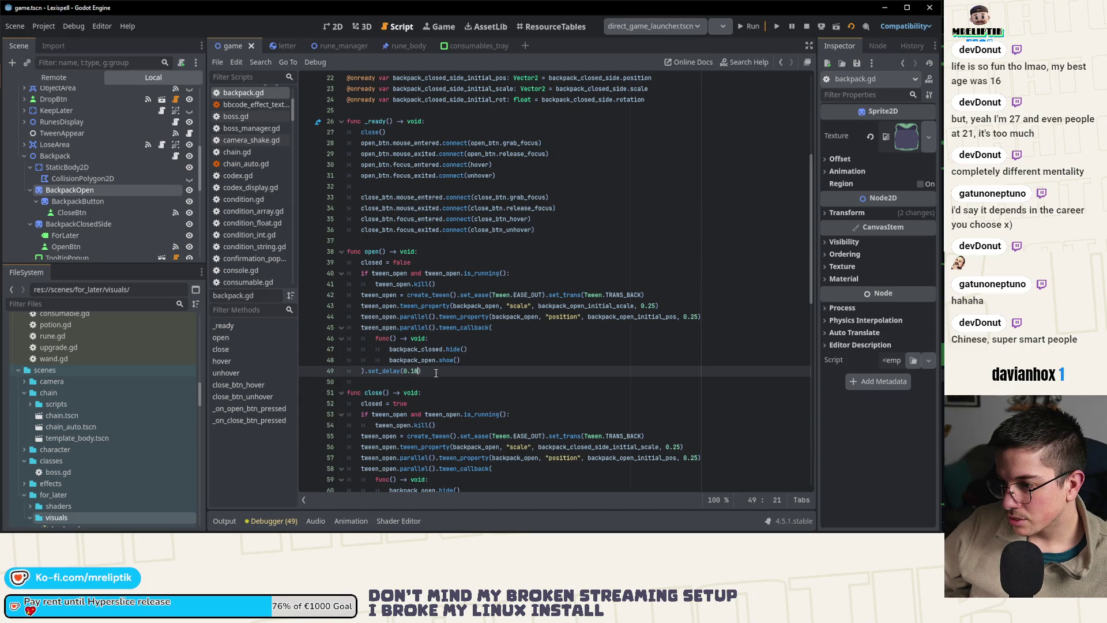
pyautogui.click(441, 352)
pyautogui.click(451, 285)
pyautogui.click(447, 254)
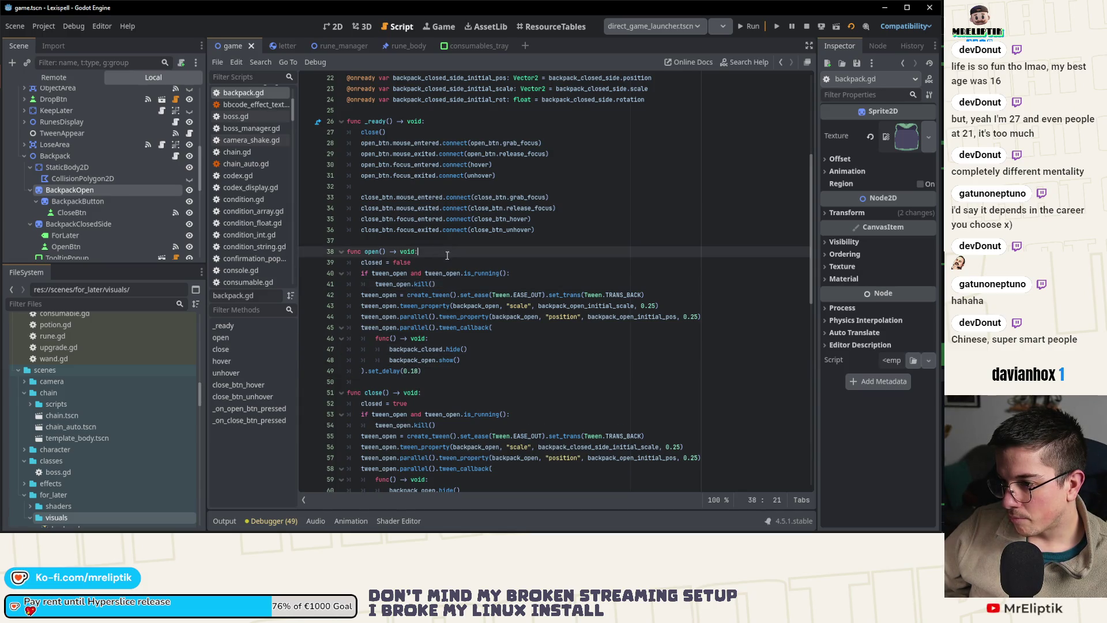
pyautogui.click(451, 263)
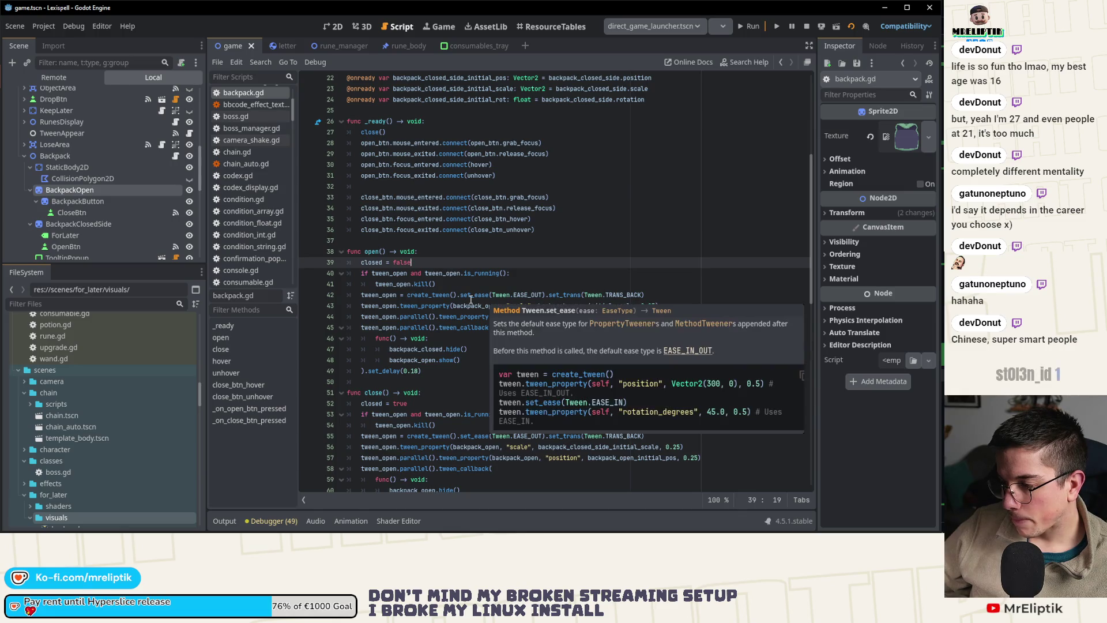
pyautogui.click(402, 306)
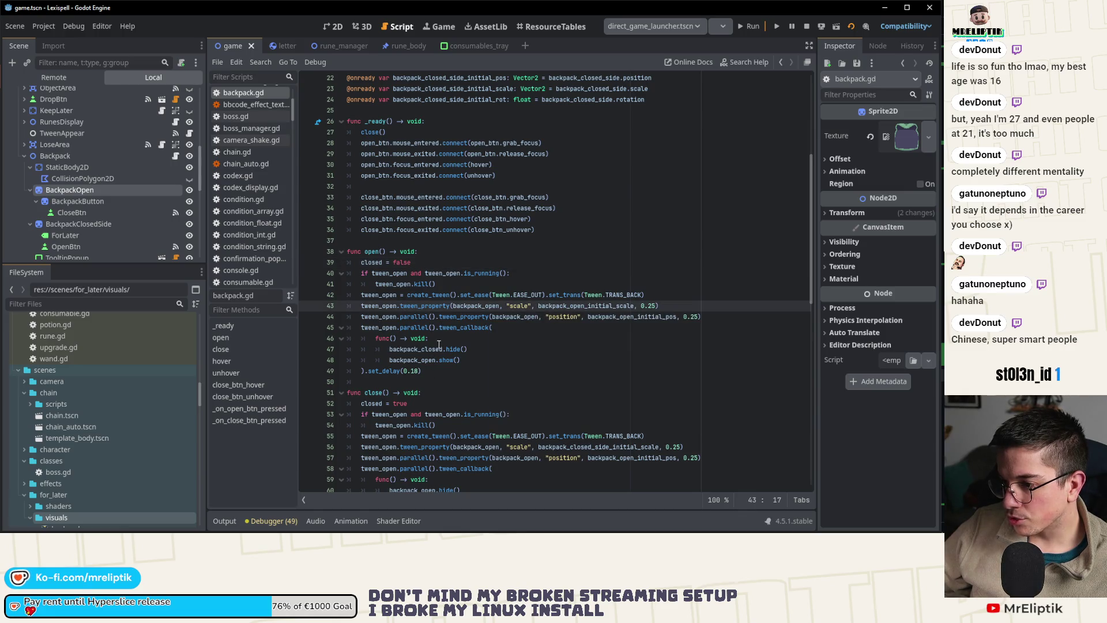
pyautogui.click(493, 326)
pyautogui.moveTo(424, 371); pyautogui.dragTo(358, 327)
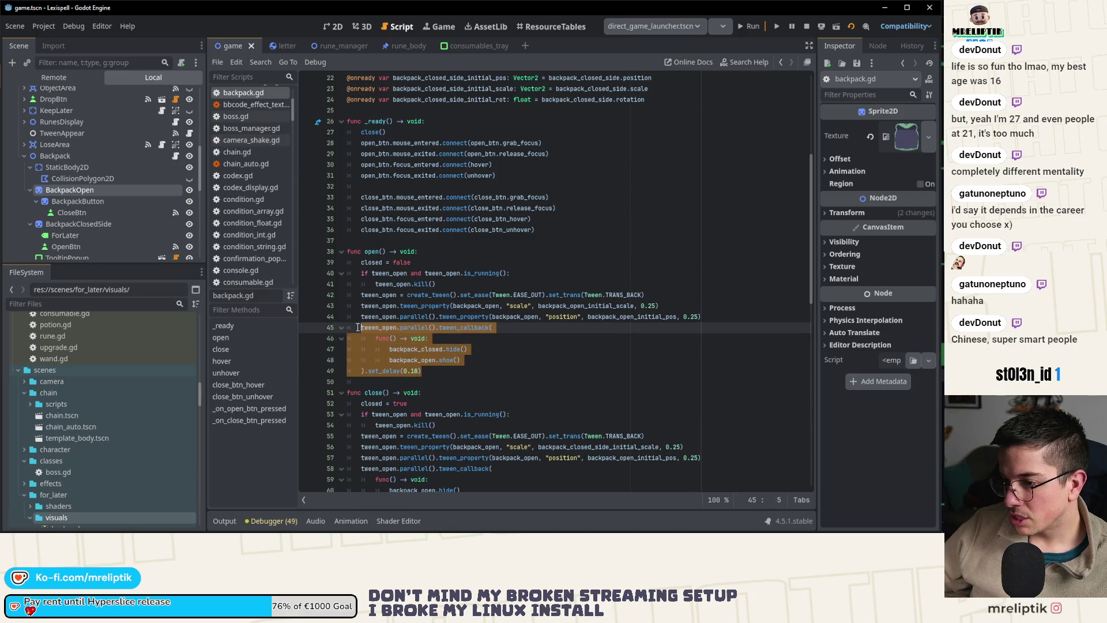
# - Move the tween_callback block above the tween_property lines and remove its .parallel()
pyautogui.hotkey('alt', 'Up')
pyautogui.hotkey('alt', 'Up')
pyautogui.press('Right')
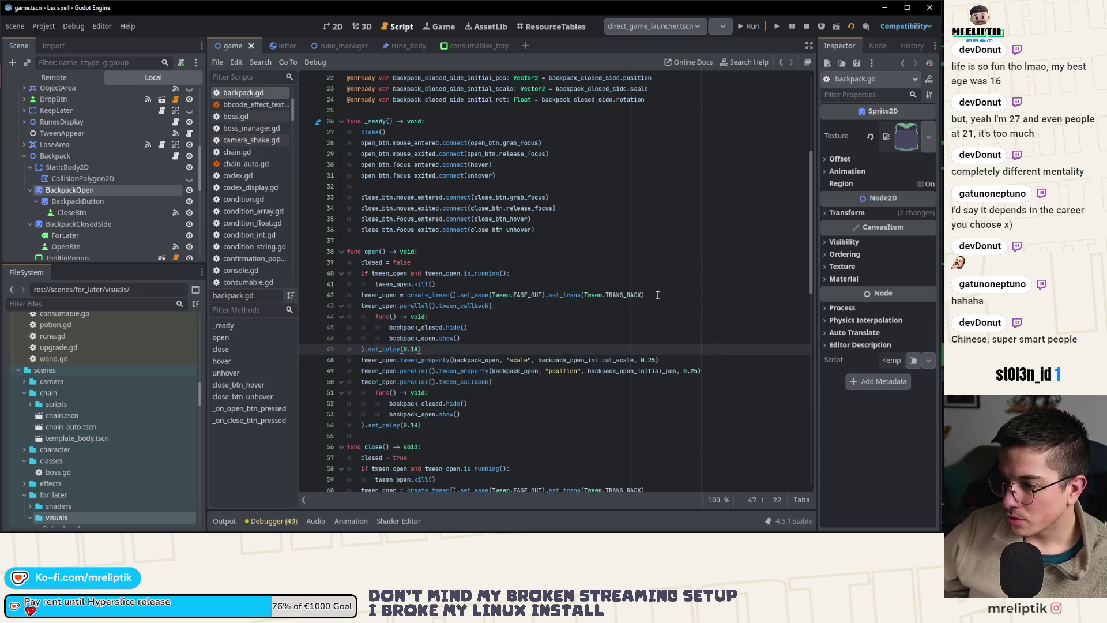
pyautogui.moveTo(438, 306); pyautogui.dragTo(397, 306)
pyautogui.press('BackSpace')
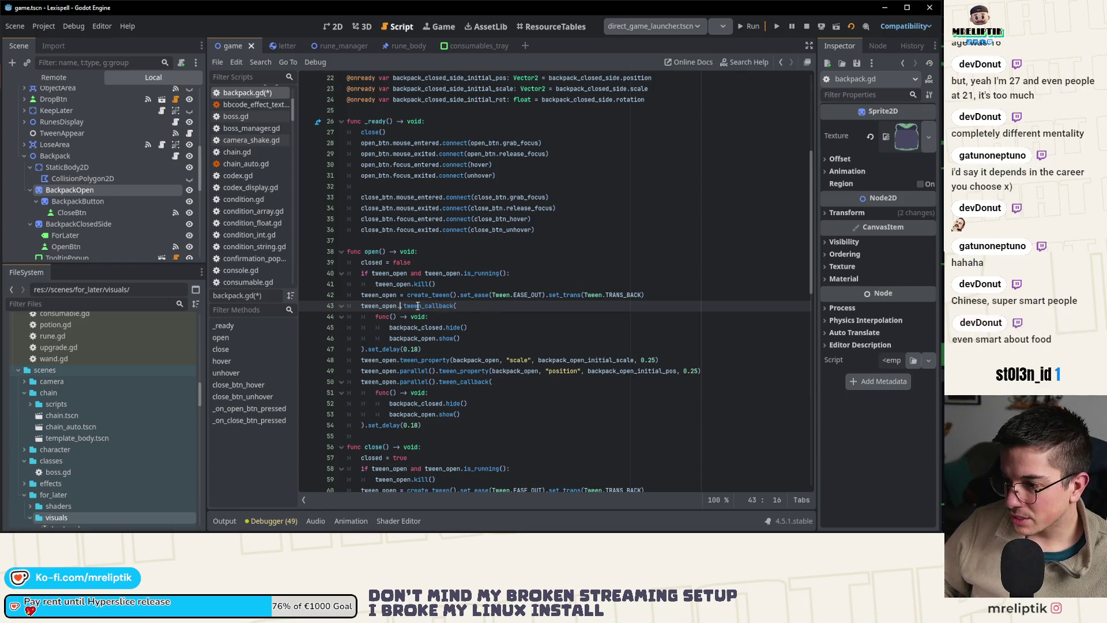
# - Drop the callback's set_delay(0.18) and replace its hide/show body with backpack_open.show()
pyautogui.moveTo(421, 349); pyautogui.dragTo(370, 351)
pyautogui.press('BackSpace')
pyautogui.moveTo(465, 339); pyautogui.dragTo(391, 329)
pyautogui.write('back')
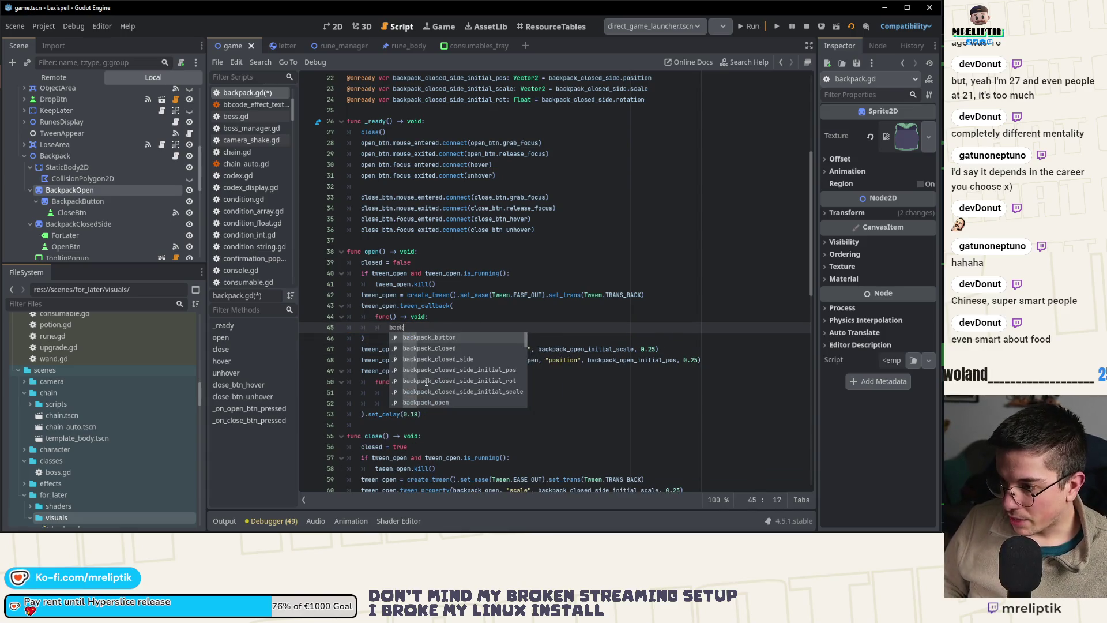
pyautogui.write('pack_open.s')
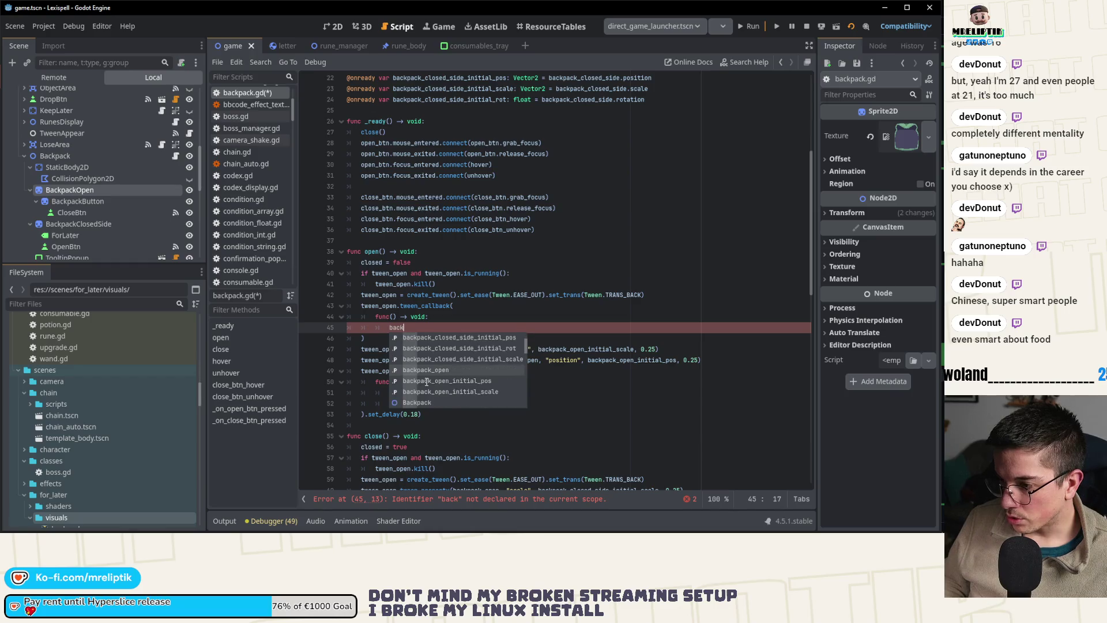
pyautogui.write('how(')
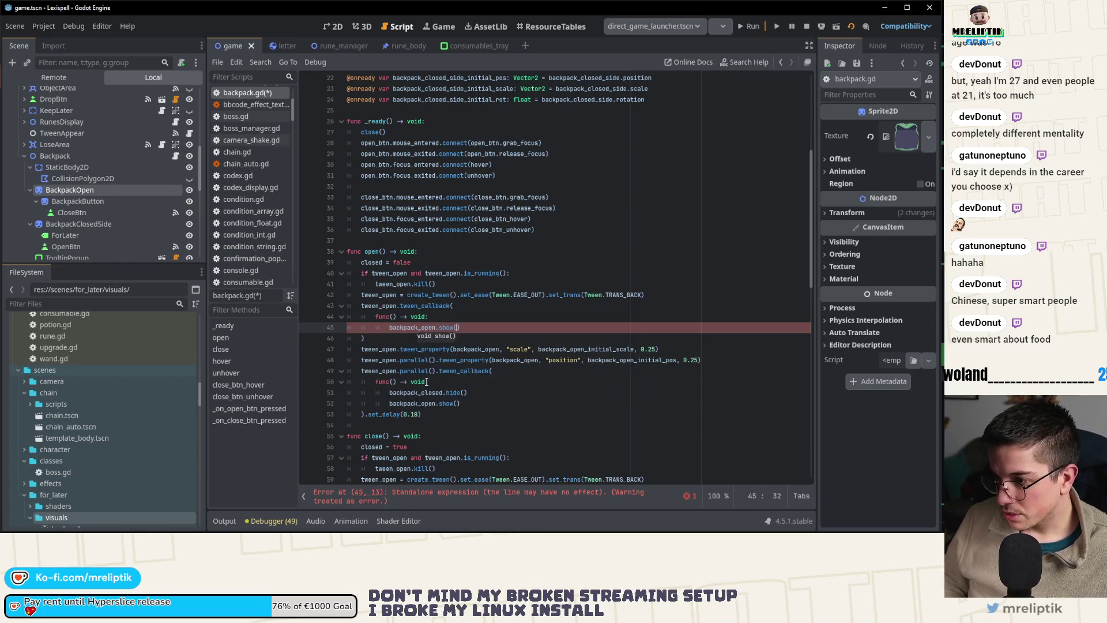
# - Add backpack_open.scale = Vector2.ZERO above the show() call and save
pyautogui.press('Return')
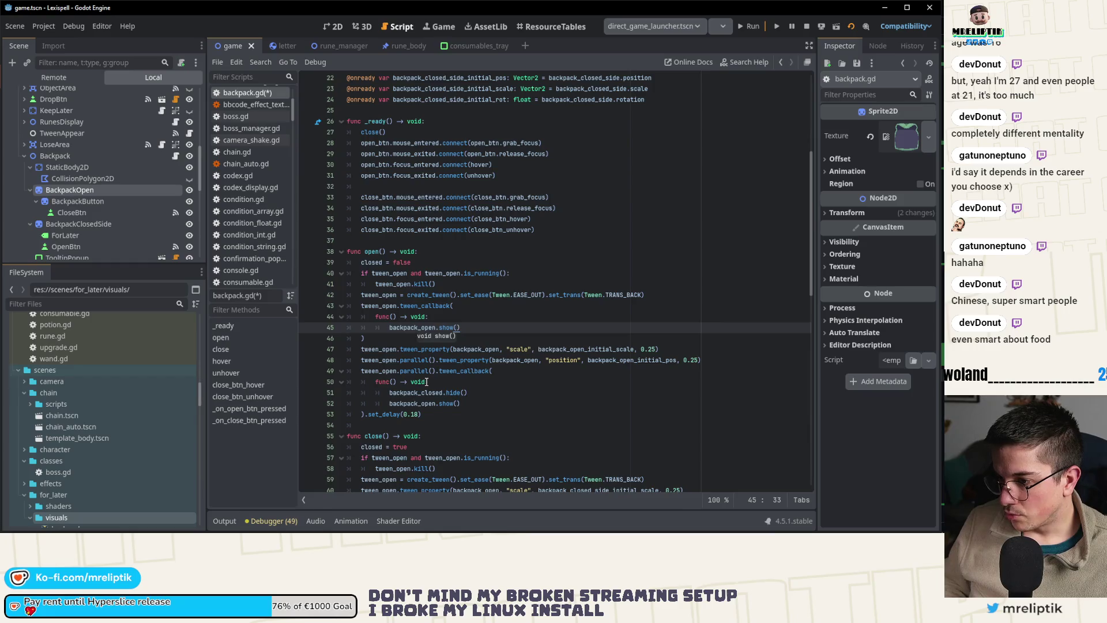
pyautogui.hotkey('ctrl', 'shift', 'Return')
pyautogui.write('backpack_op')
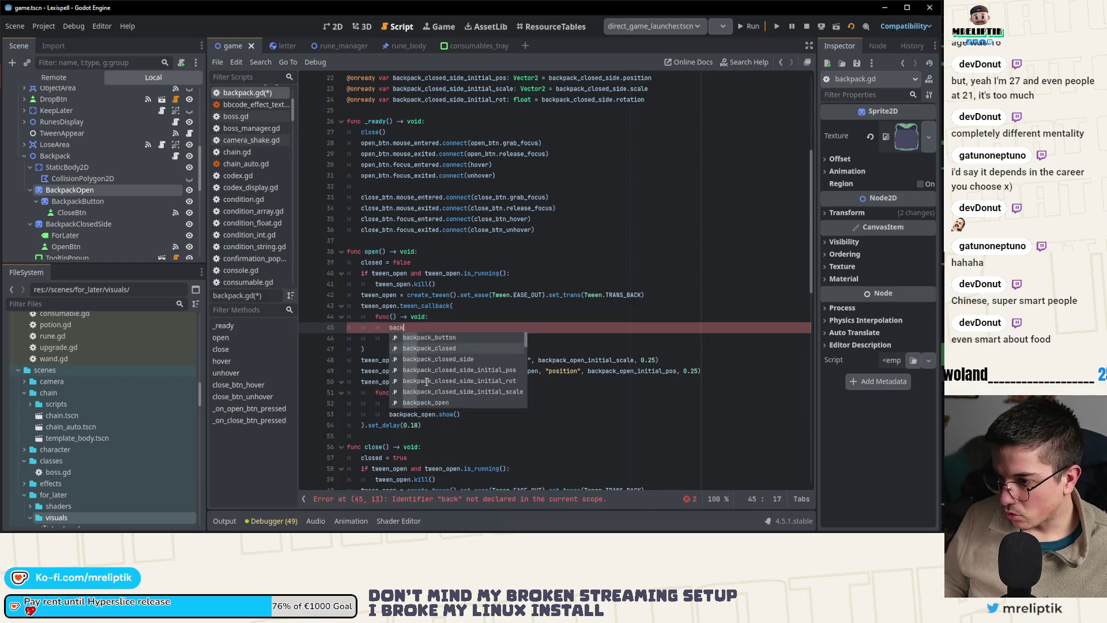
pyautogui.press('Return')
pyautogui.write('sc')
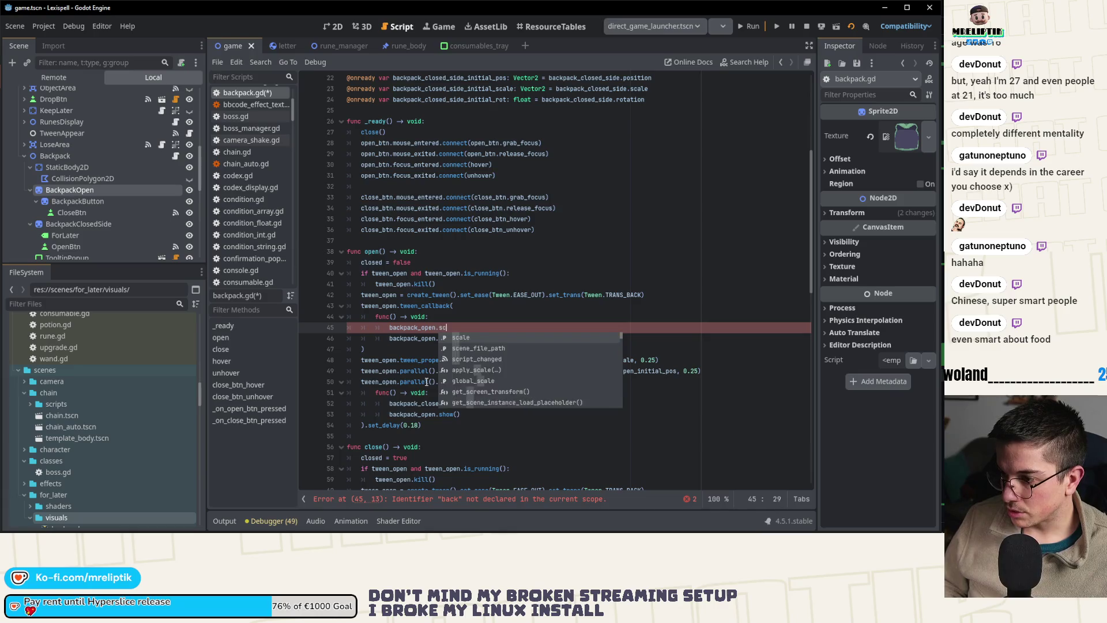
pyautogui.write('ale = Vector2.ZERO')
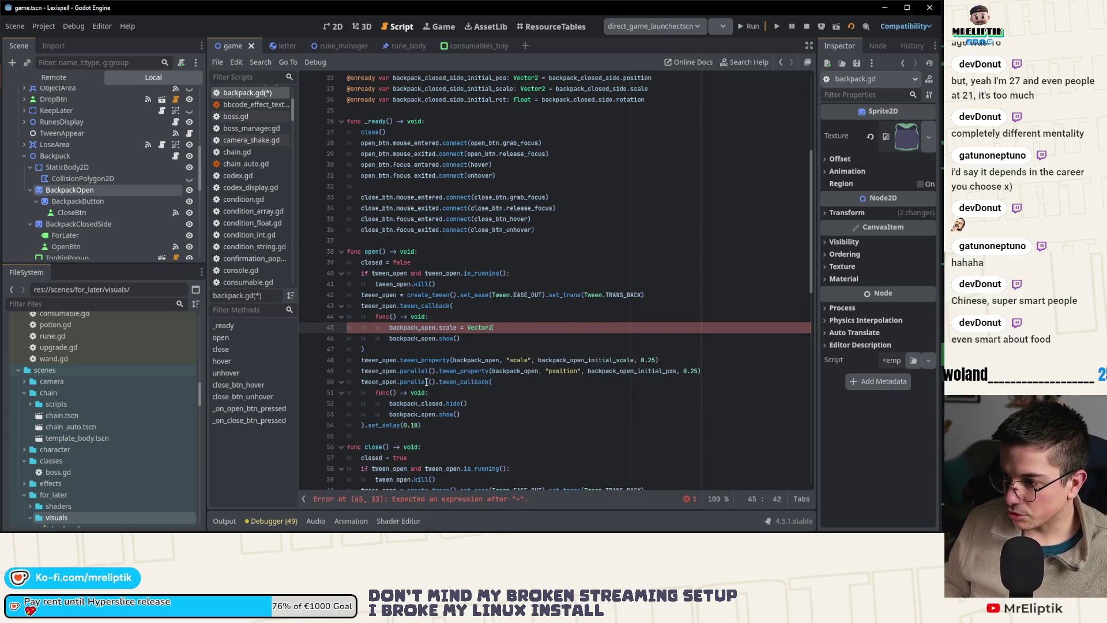
pyautogui.hotkey('ctrl', 's')
# - Add backpack_open.texture = closed_texture above the zero-scale line
pyautogui.press('Up')
pyautogui.press('End')
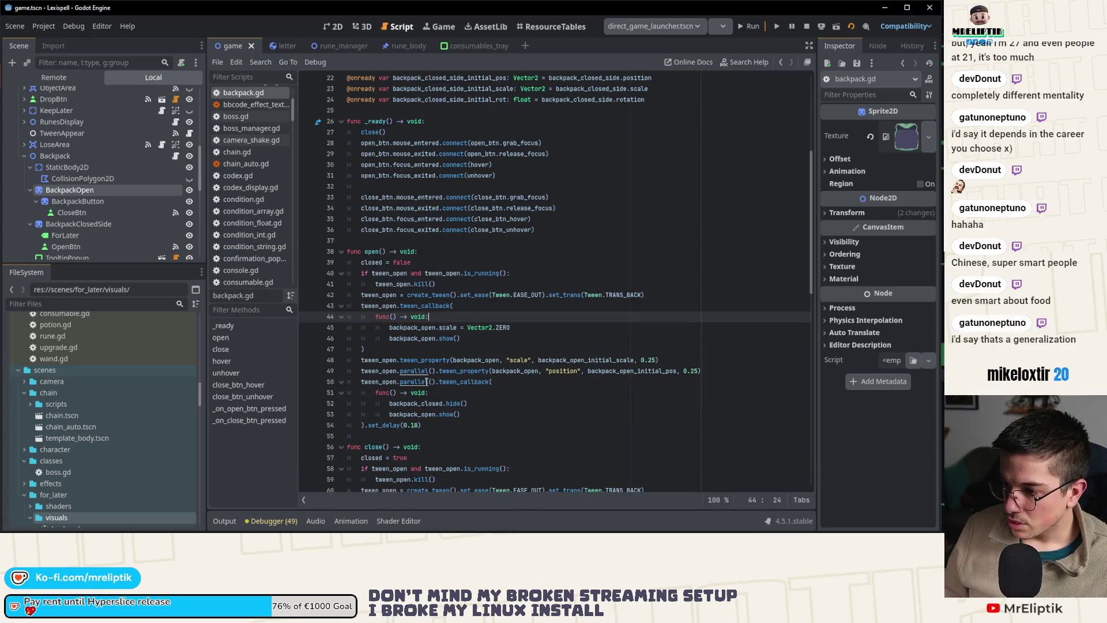
pyautogui.press('Return')
pyautogui.write('backpack_open.texture')
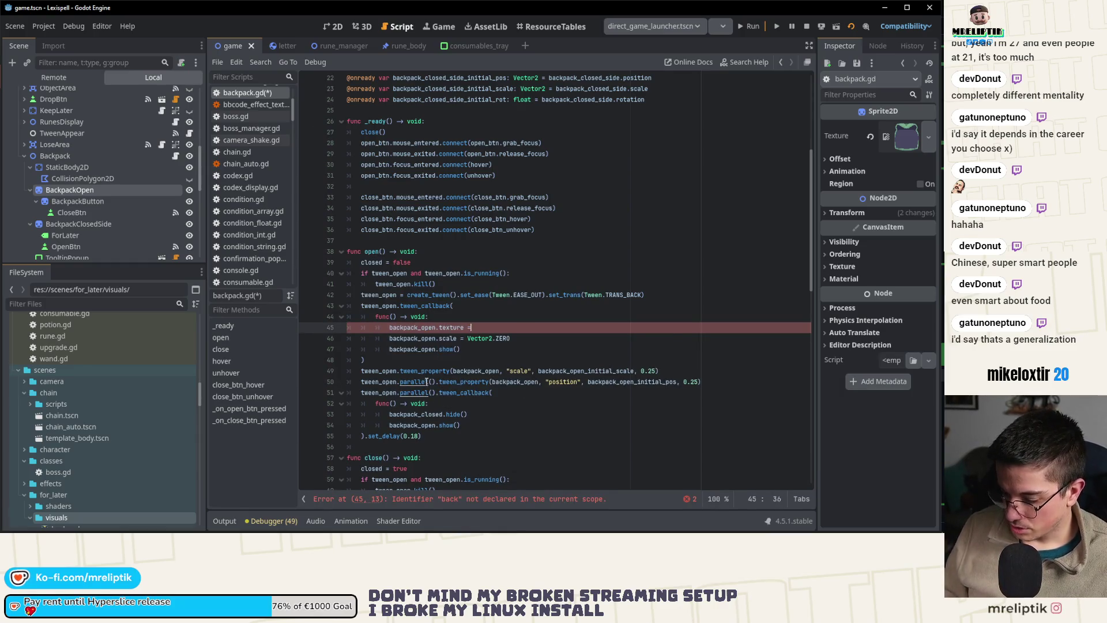
pyautogui.write(' = bac')
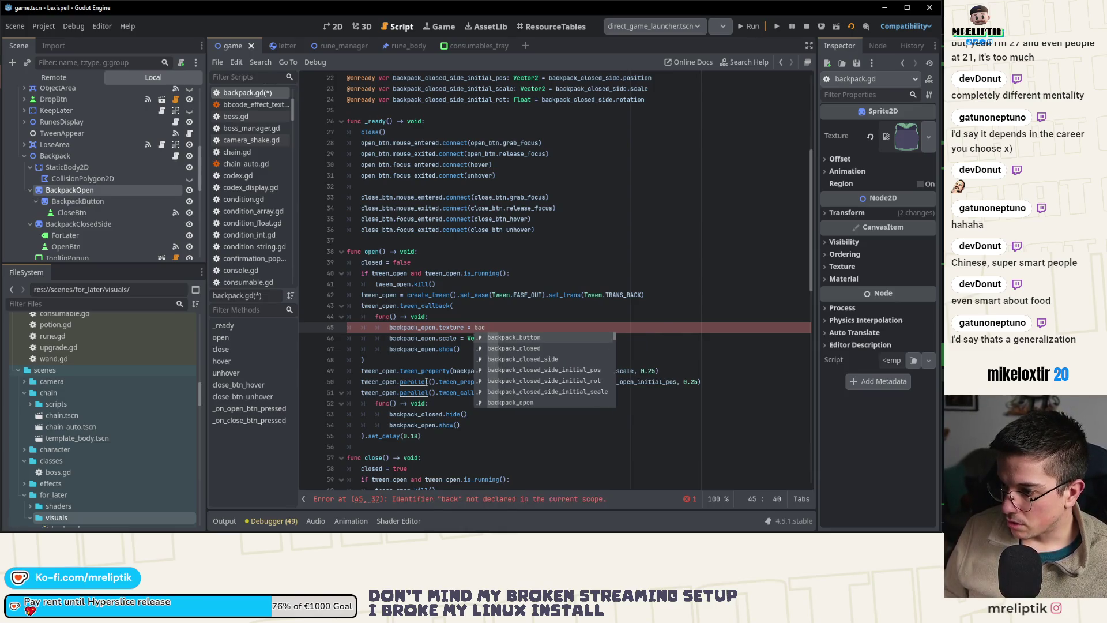
pyautogui.press('BackSpace')
pyautogui.press('BackSpace')
pyautogui.press('BackSpace')
pyautogui.write('open')
pyautogui.press('BackSpace')
pyautogui.press('BackSpace')
pyautogui.press('BackSpace')
pyautogui.write('closed')
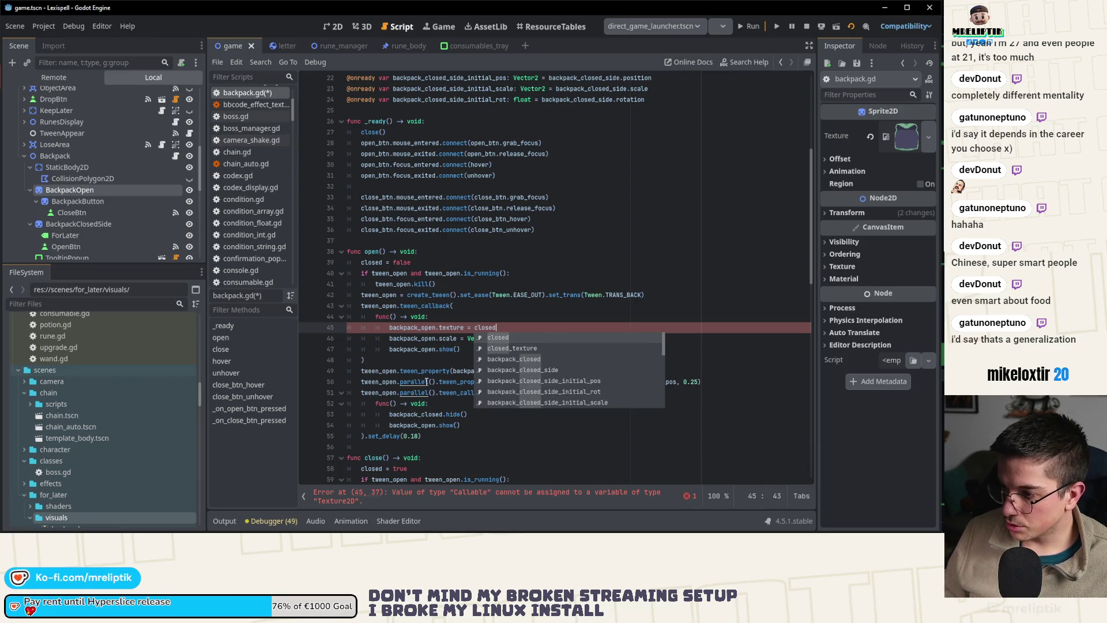
pyautogui.press('Down')
pyautogui.press('Return')
# - Copy the texture line into the second callback, replacing its hide and show lines, and save
pyautogui.hotkey('ctrl', 'c')
pyautogui.press('Down')
pyautogui.press('Down')
pyautogui.press('Down')
pyautogui.hotkey('ctrl', 'v')
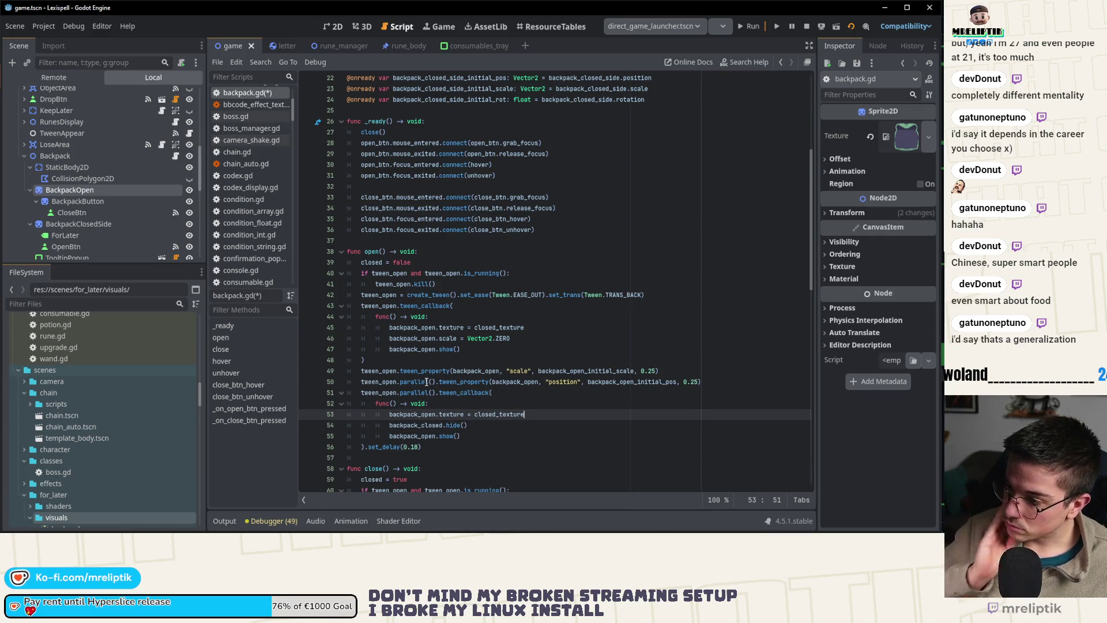
pyautogui.press('Down')
pyautogui.hotkey('ctrl', 'shift', 'k')
pyautogui.hotkey('ctrl', 'shift', 'k')
pyautogui.hotkey('ctrl', 's')
# - Change the second callback's texture assignment to open_texture
pyautogui.press('Up')
pyautogui.press('Up')
pyautogui.press('Down')
pyautogui.press('End')
pyautogui.hotkey('ctrl', 'shift', 'Left')
pyautogui.write('open_te')
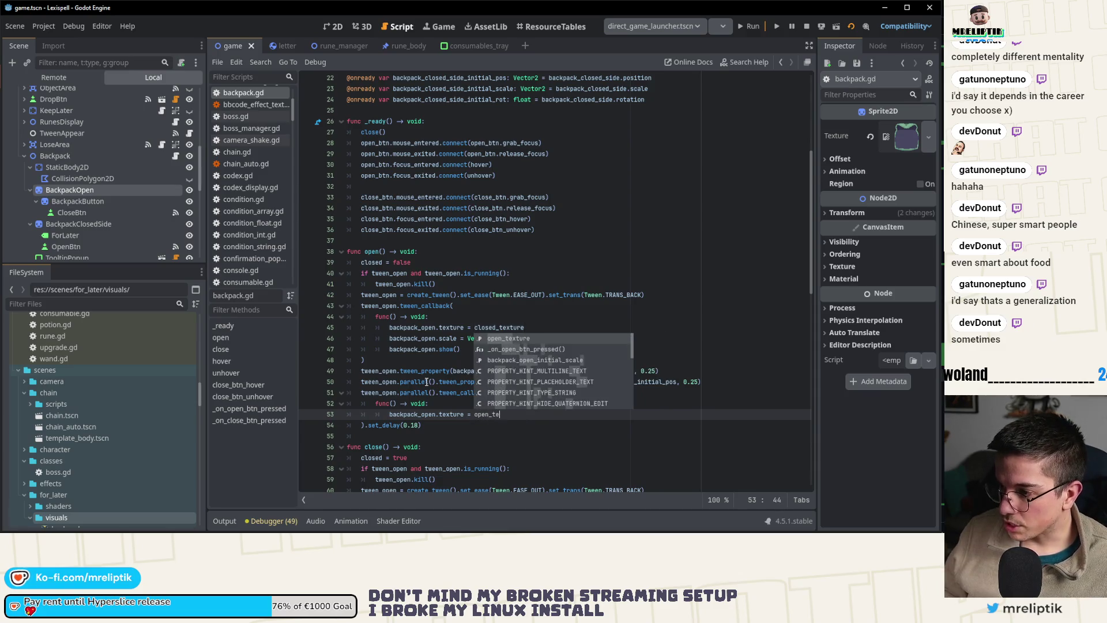
pyautogui.press('Return')
pyautogui.scroll(-4, 510, 371)
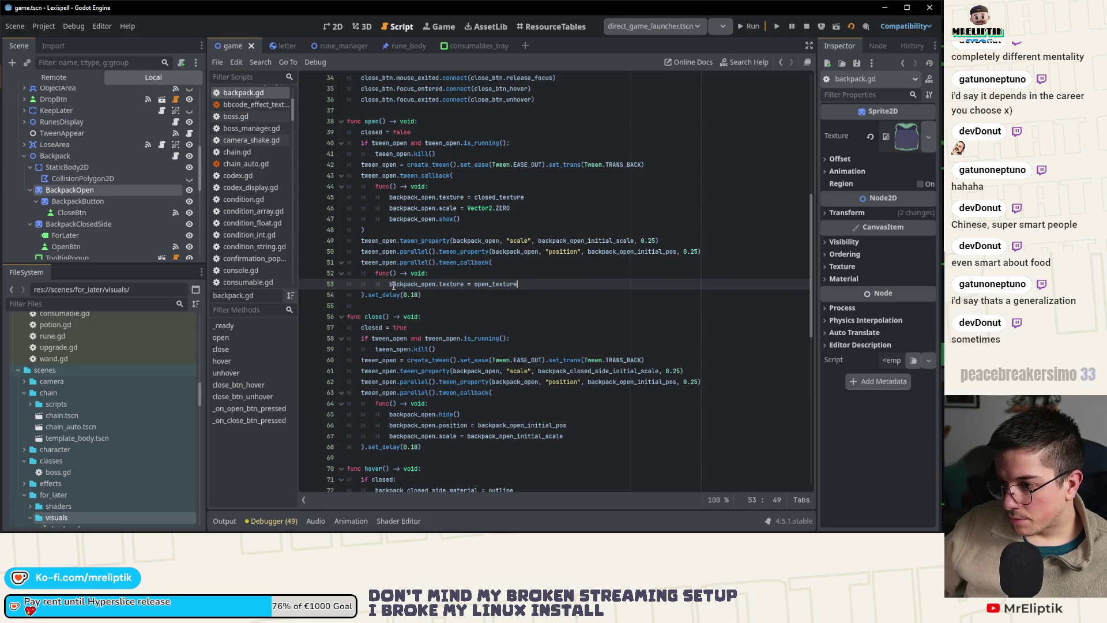
# - Copy the trailing open_texture callback block into close() right after the tween setup
pyautogui.moveTo(390, 285); pyautogui.dragTo(531, 284)
pyautogui.moveTo(442, 290)
pyautogui.mouseDown()
pyautogui.moveTo(351, 282)
pyautogui.moveTo(361, 263)
pyautogui.mouseUp()
pyautogui.hotkey('ctrl', 'c')
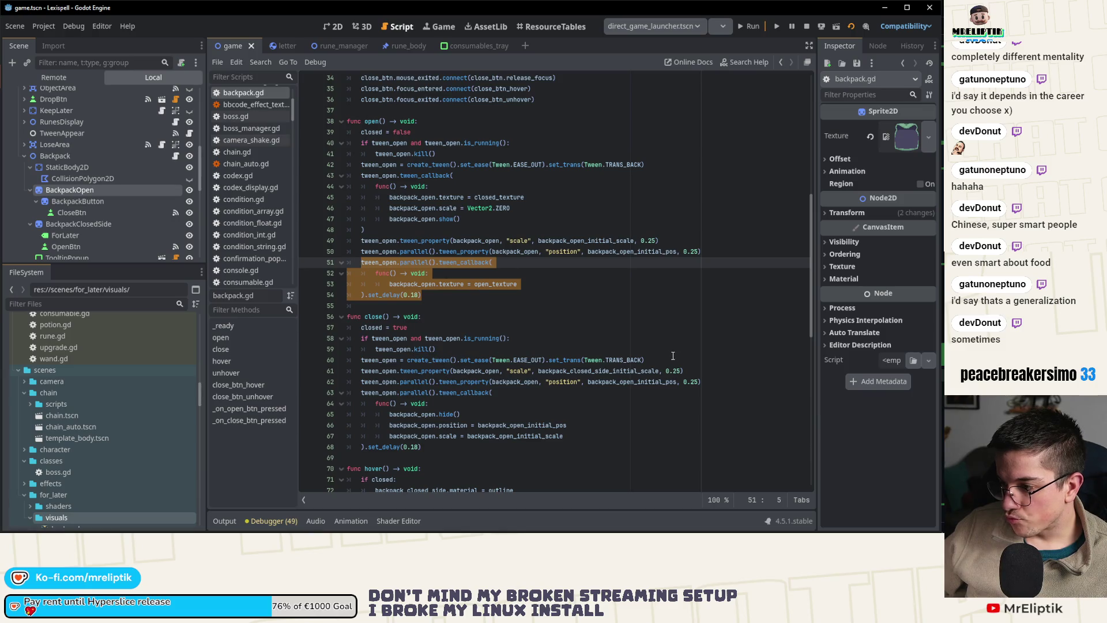
pyautogui.click(666, 360)
pyautogui.press('Return')
pyautogui.hotkey('ctrl', 'v')
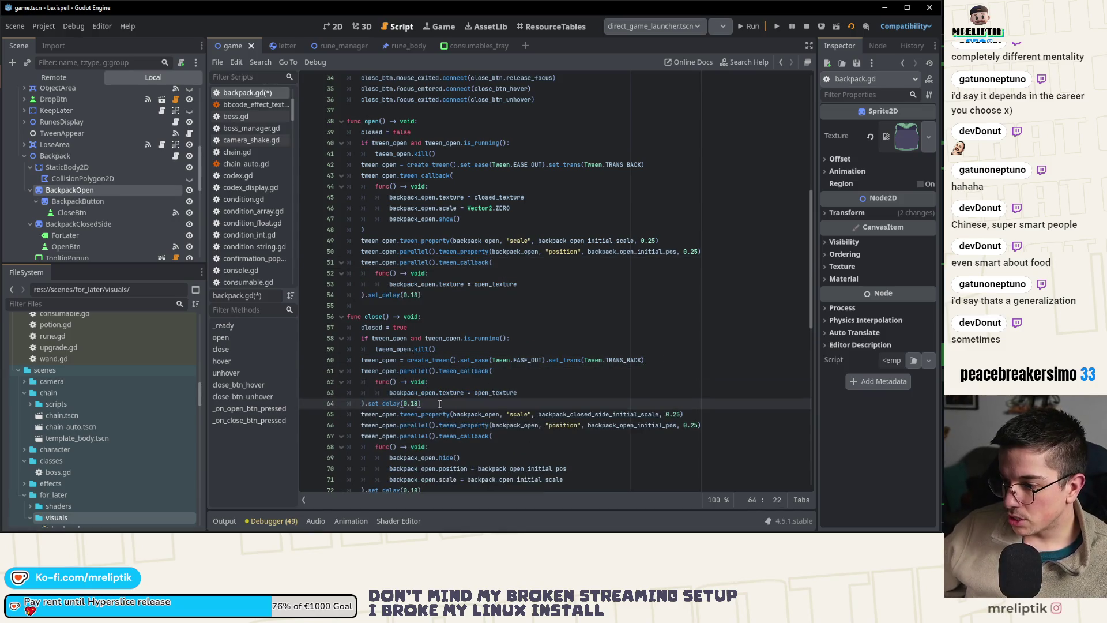
# - Strip the pasted callback's set_delay and .parallel() and save
pyautogui.press('BackSpace')
pyautogui.press('BackSpace')
pyautogui.press('BackSpace')
pyautogui.hotkey('ctrl', 's')
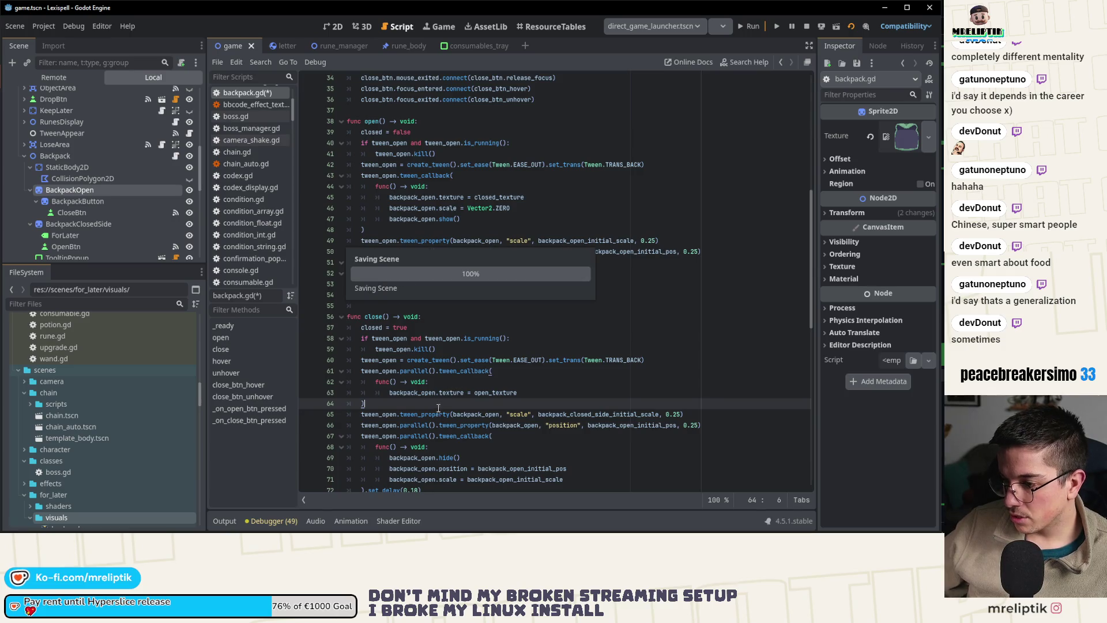
pyautogui.doubleClick(417, 372)
pyautogui.press('BackSpace')
pyautogui.press('BackSpace')
pyautogui.press('Delete')
pyautogui.press('Delete')
pyautogui.hotkey('ctrl', 's')
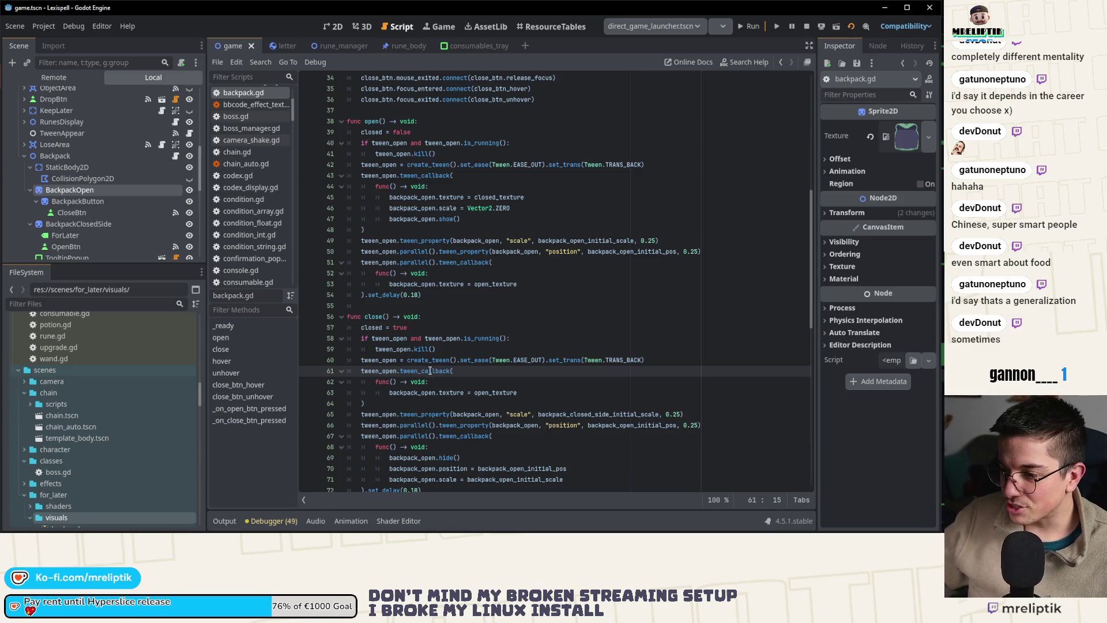
# - Set close()'s initial callback texture to closed_texture and save
pyautogui.click(405, 392)
pyautogui.hotkey('ctrl', 'Right')
pyautogui.hotkey('ctrl', 'Right')
pyautogui.hotkey('ctrl', 'Right')
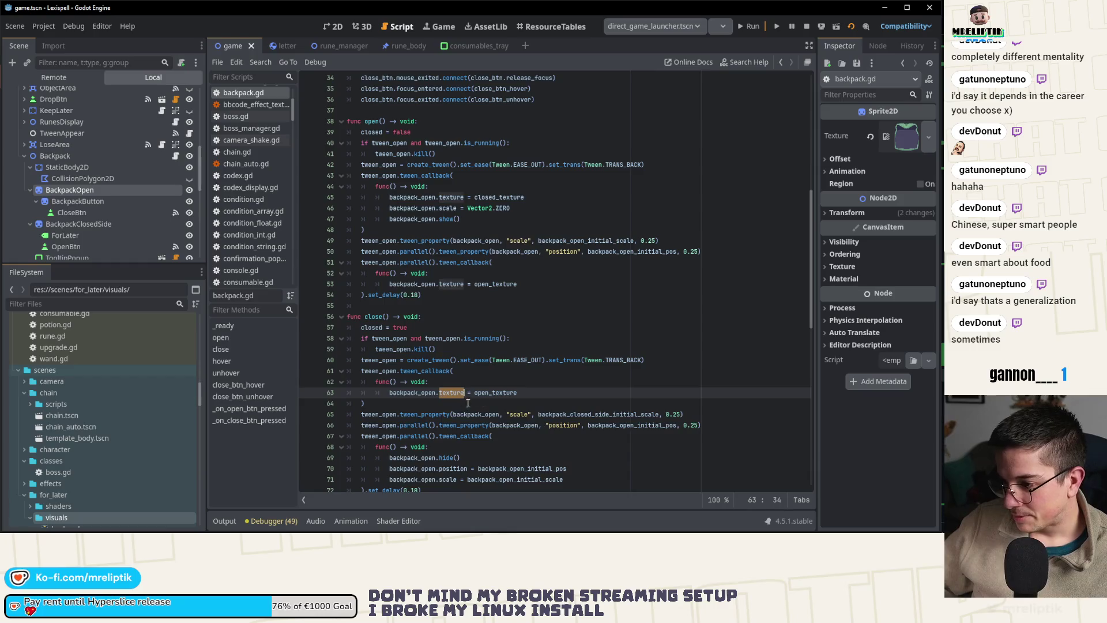
pyautogui.write('clos')
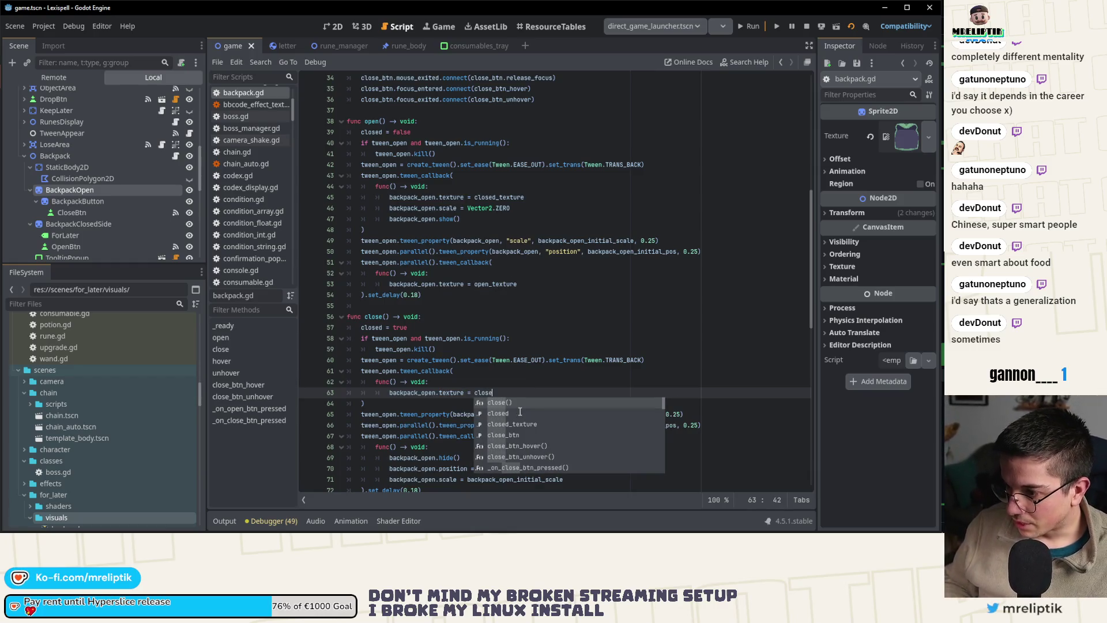
pyautogui.press('Return')
pyautogui.hotkey('ctrl', 's')
# - Make close() tween scale to Vector2.ZERO and position to backpack_closed_side_initial_pos, then save
pyautogui.doubleClick(413, 393)
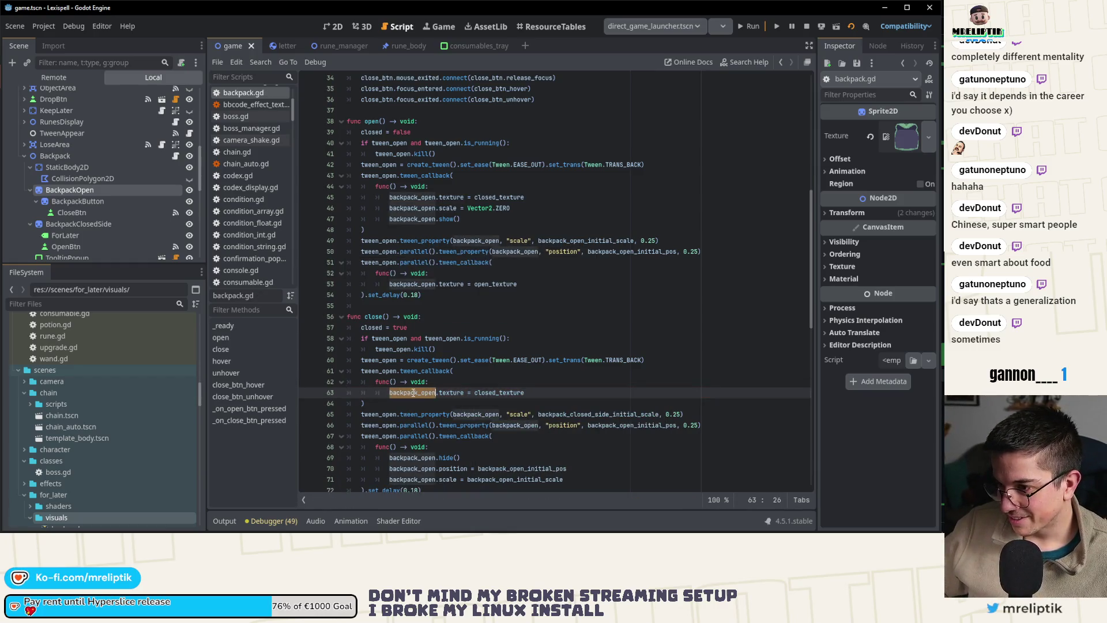
pyautogui.scroll(-2, 502, 391)
pyautogui.click(518, 348)
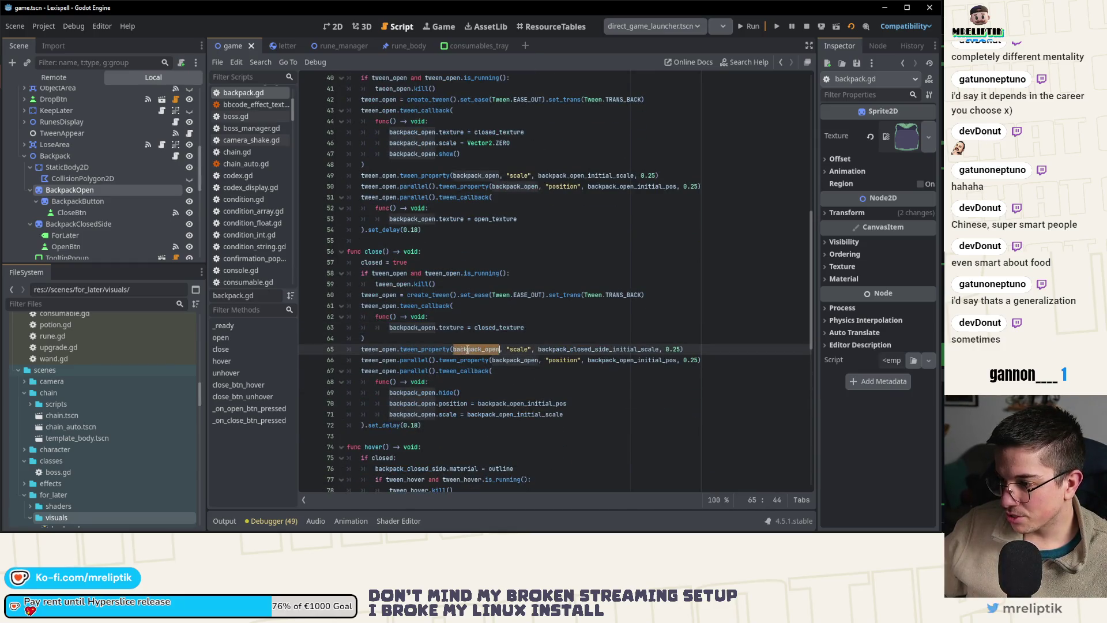
pyautogui.doubleClick(519, 349)
pyautogui.doubleClick(574, 349)
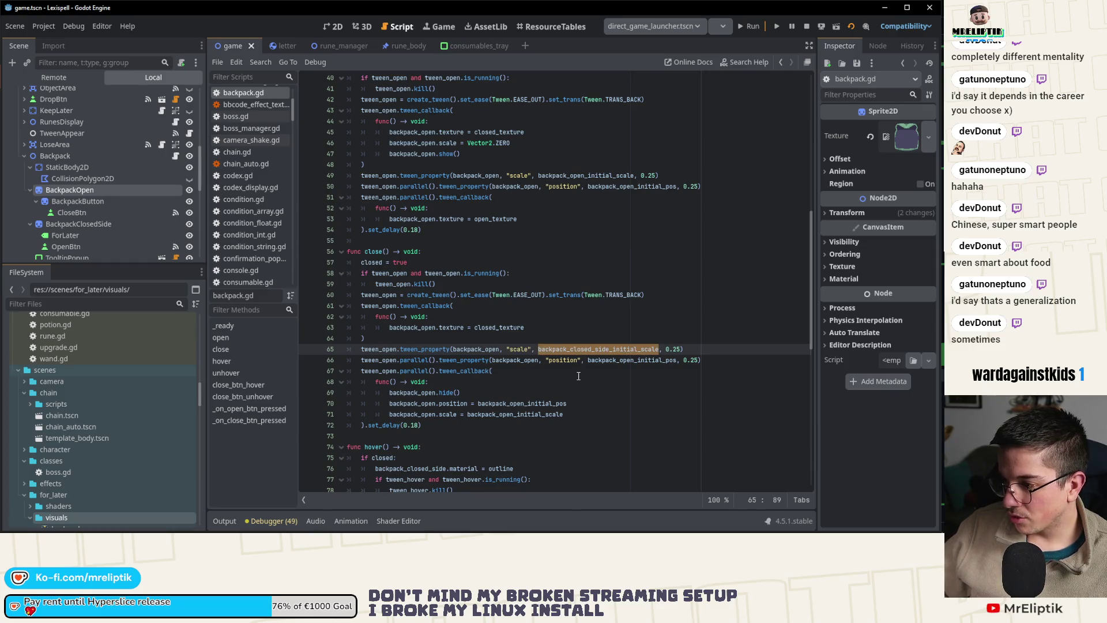
pyautogui.write('Vector2.Z')
pyautogui.press('Return')
pyautogui.moveTo(588, 360); pyautogui.dragTo(621, 369)
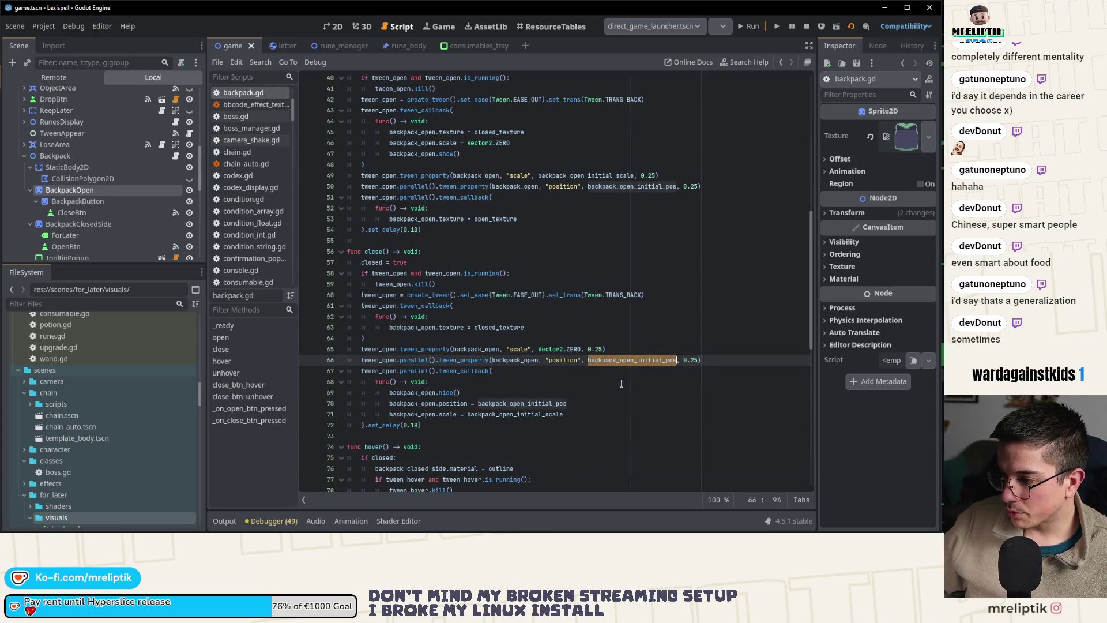
pyautogui.write('back_')
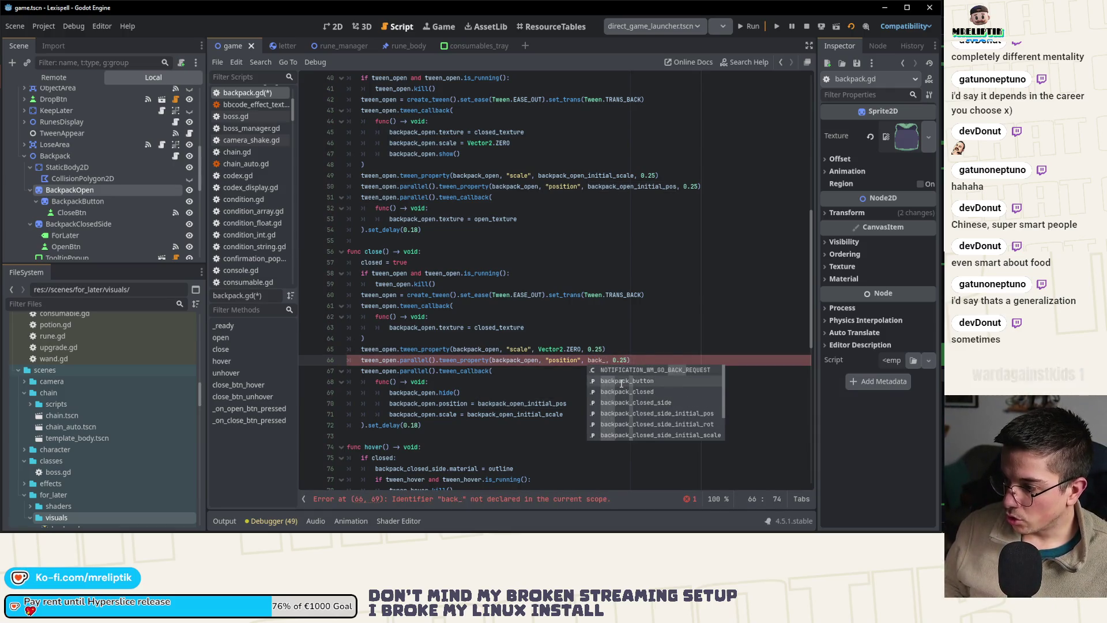
pyautogui.press('Down')
pyautogui.press('Down')
pyautogui.press('Down')
pyautogui.press('Return')
pyautogui.hotkey('ctrl', 's')
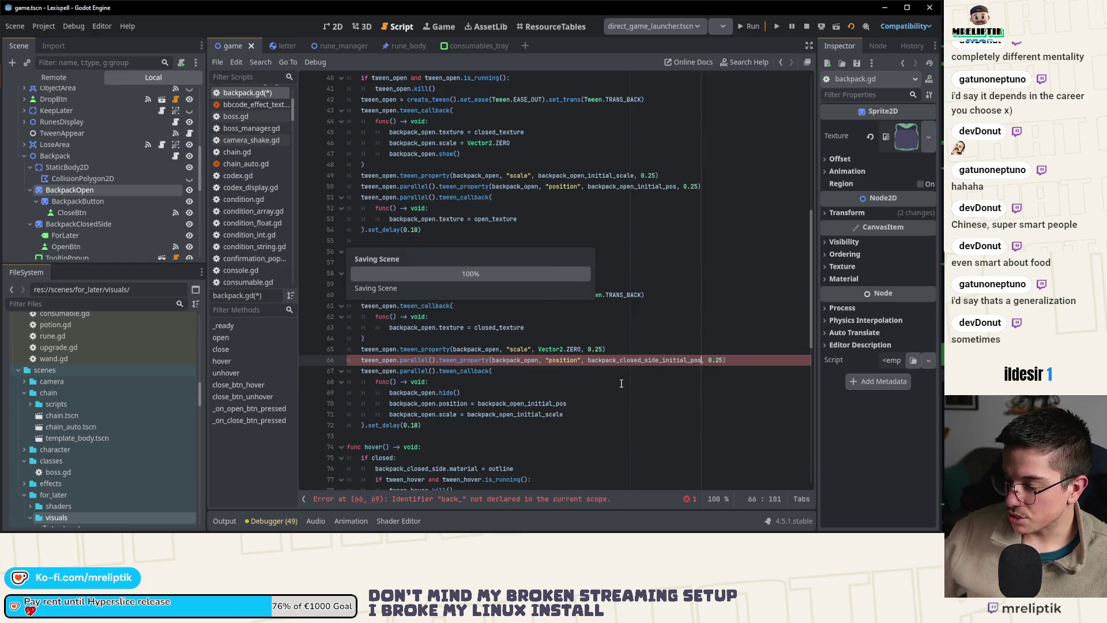
# - Remove the hide callback's reset lines, set_delay(0.18) and .parallel(), save, and run the game
pyautogui.doubleClick(433, 392)
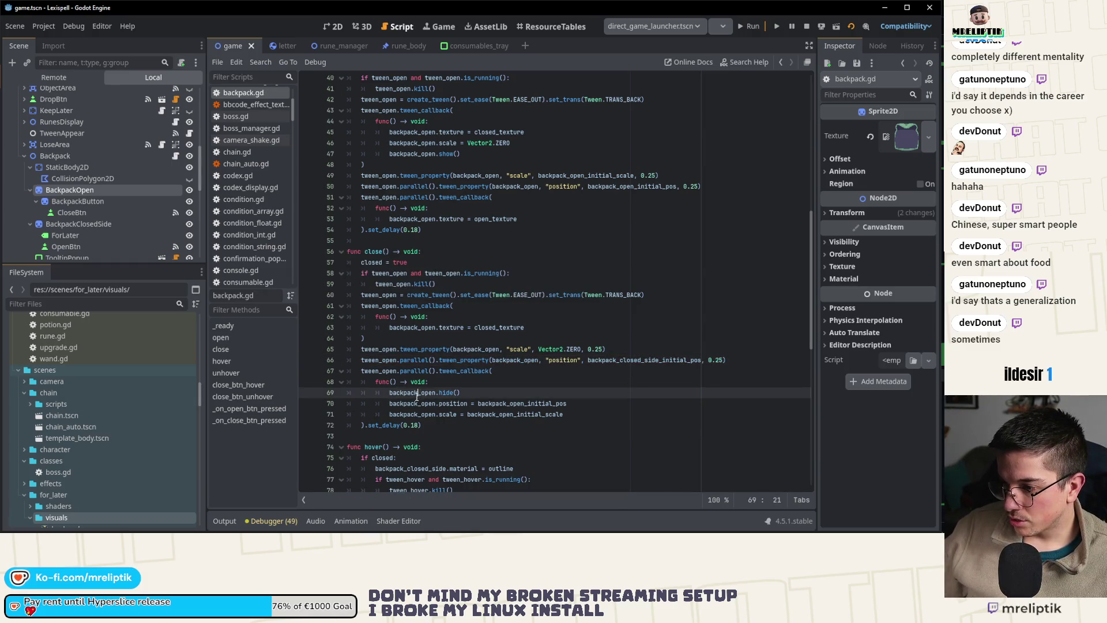
pyautogui.click(456, 404)
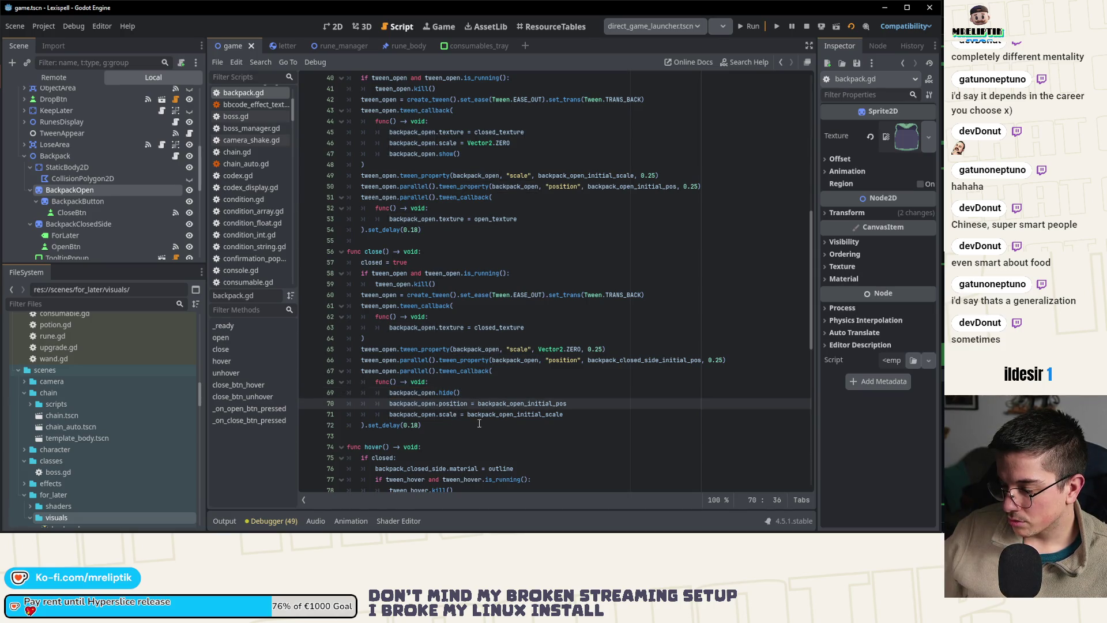
pyautogui.hotkey('ctrl', 'shift', 'k')
pyautogui.hotkey('ctrl', 'shift', 'k')
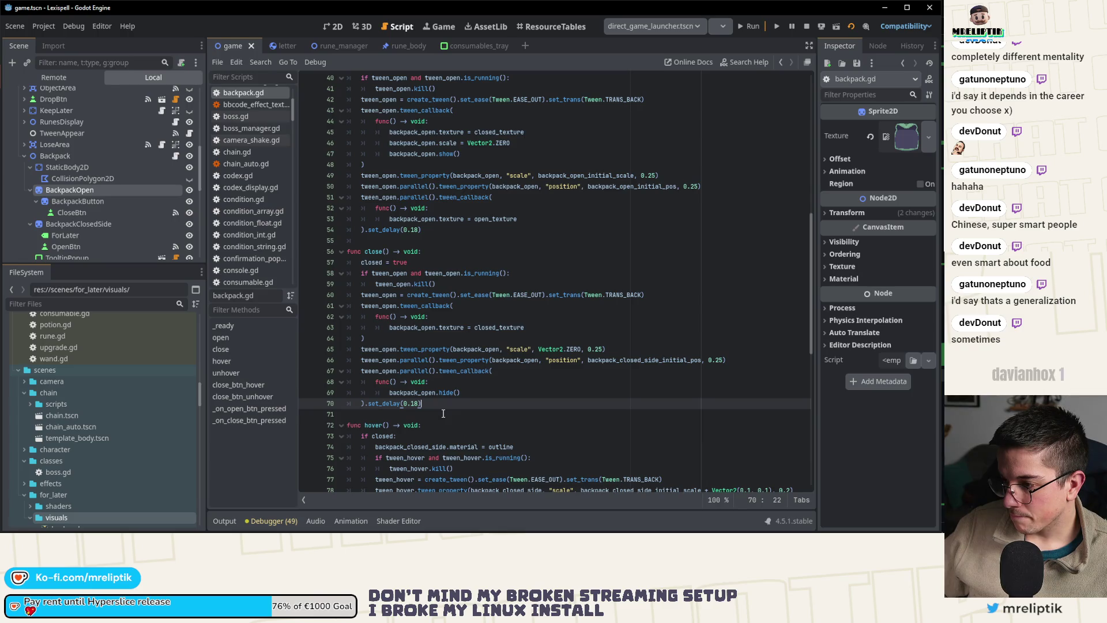
pyautogui.click(464, 393)
pyautogui.moveTo(458, 402); pyautogui.dragTo(312, 373)
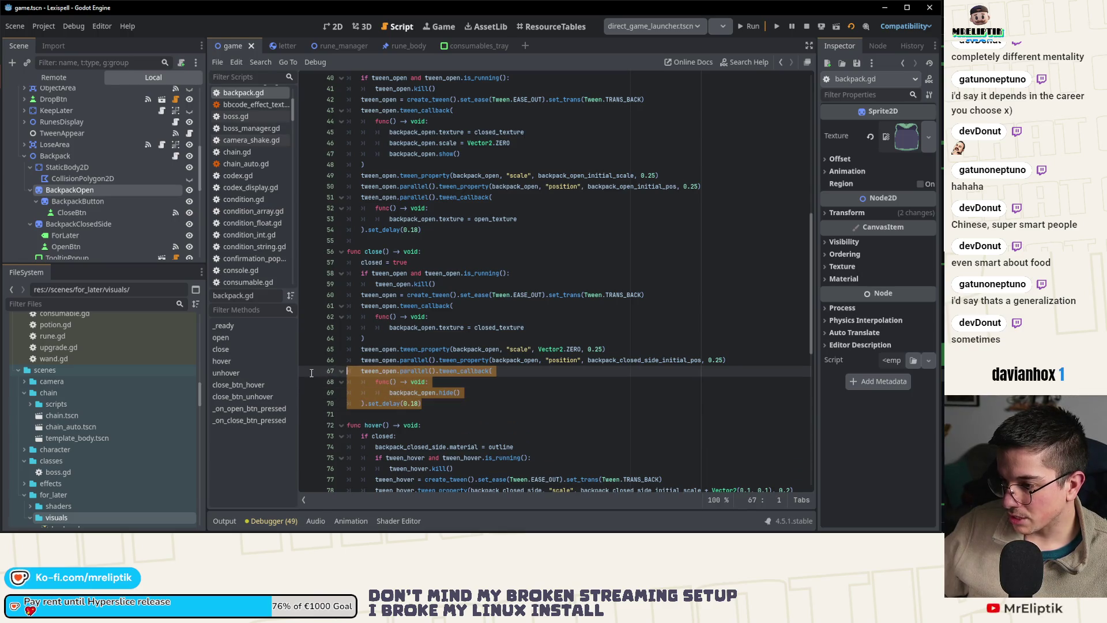
pyautogui.moveTo(366, 403); pyautogui.dragTo(437, 402)
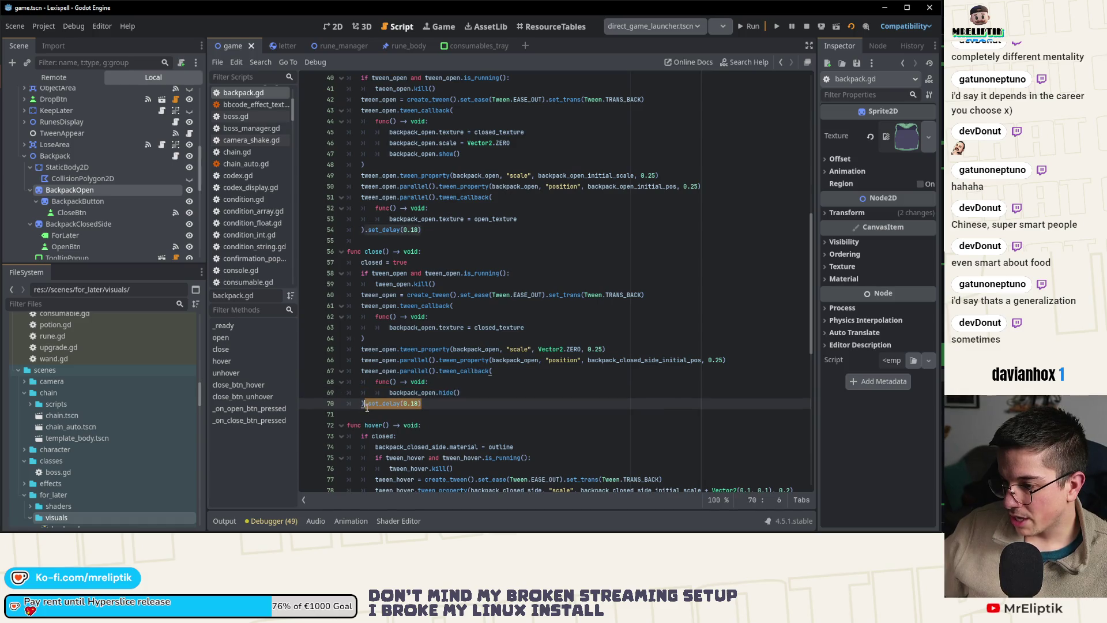
pyautogui.press('BackSpace')
pyautogui.doubleClick(416, 371)
pyautogui.press('BackSpace')
pyautogui.hotkey('ctrl', 's')
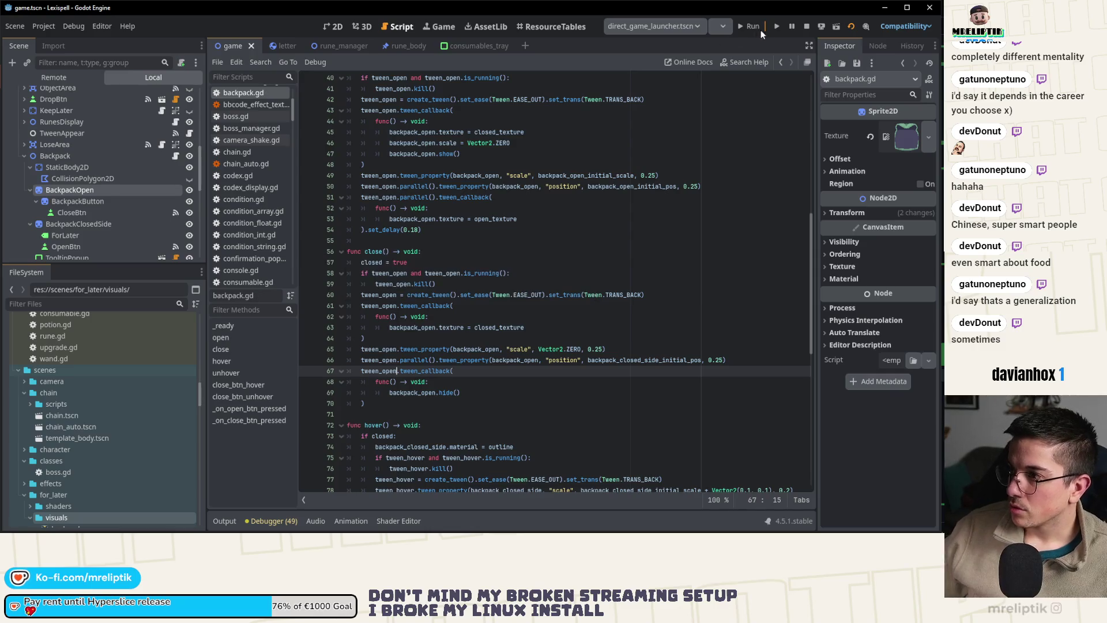
pyautogui.click(750, 28)
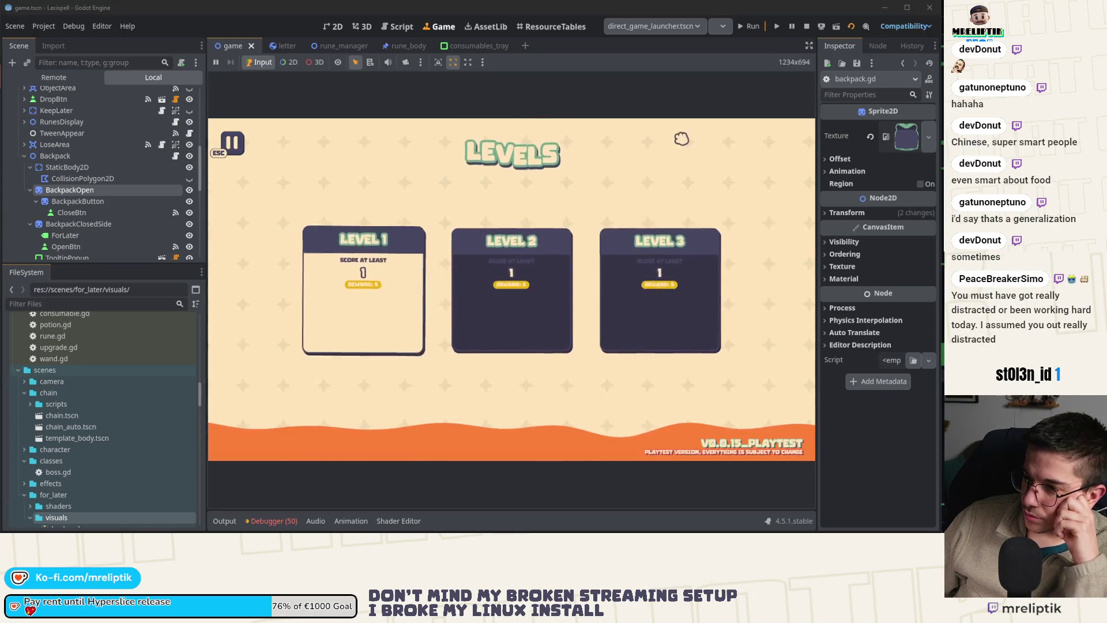
# - Enlarge the Game view and resume execution after the unhover() null-instance error at line 83
pyautogui.click(812, 45)
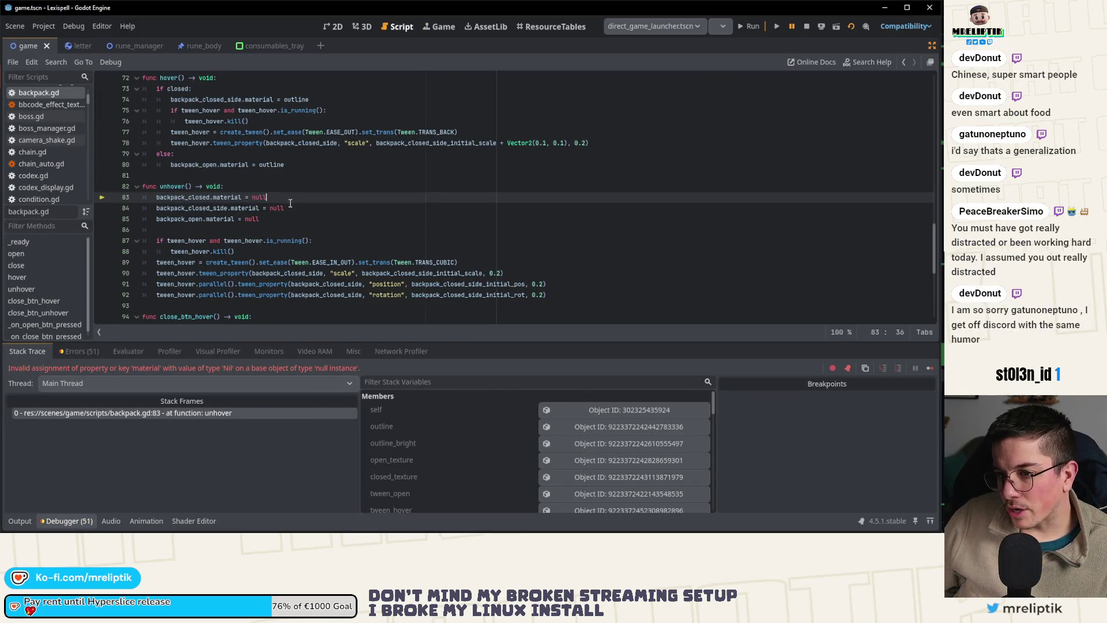
pyautogui.click(900, 368)
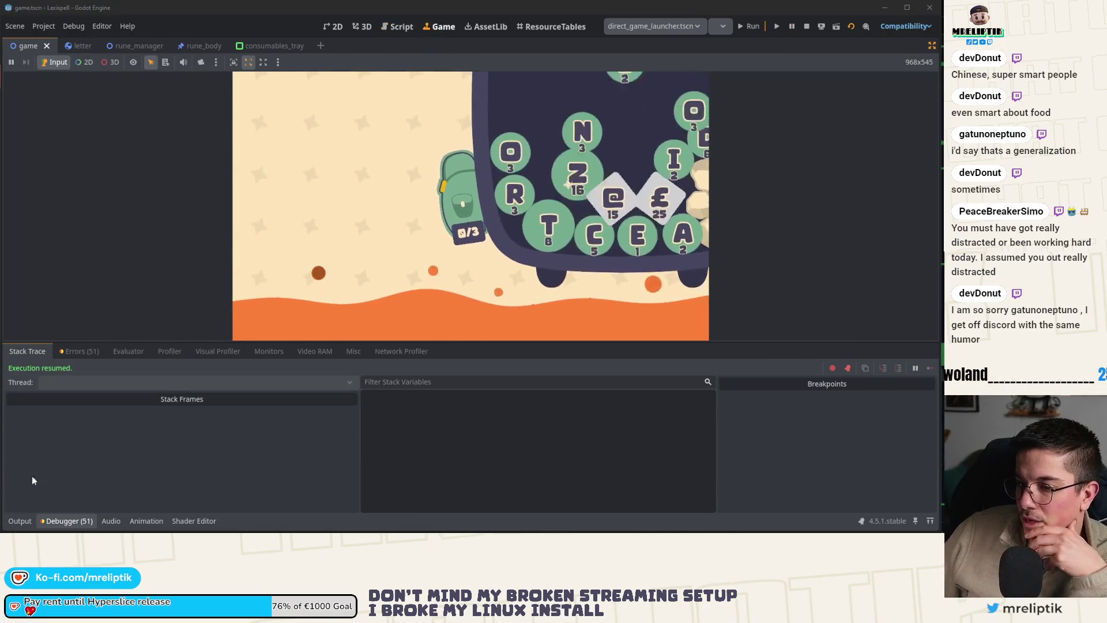
# - Collapse the bottom panel and open and close the in-game backpack repeatedly to watch the animation
pyautogui.click(19, 520)
pyautogui.click(19, 520)
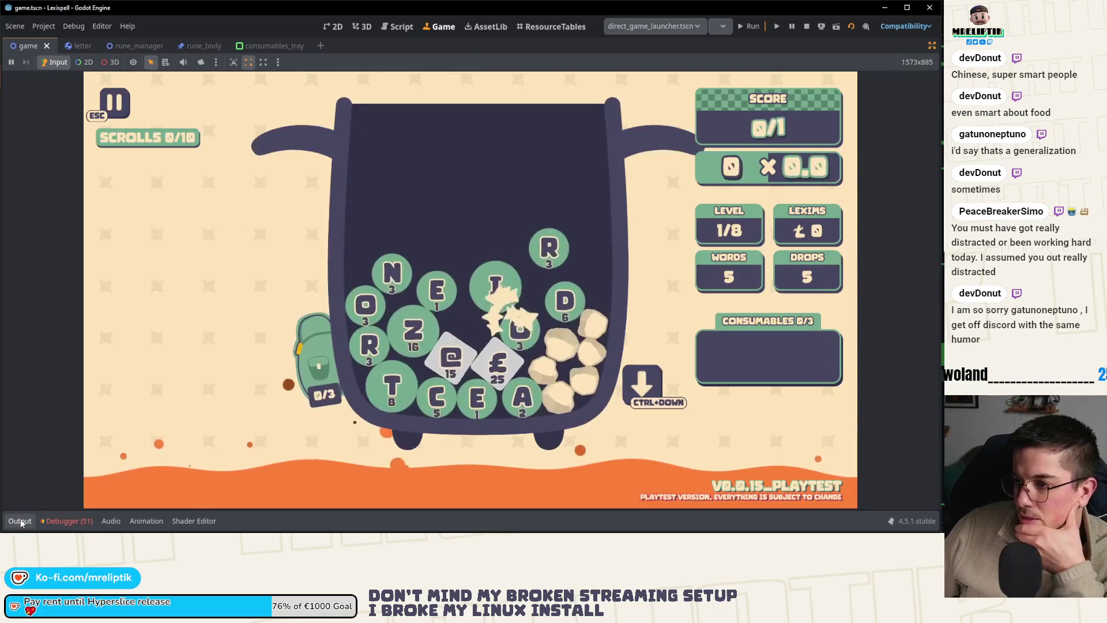
pyautogui.click(321, 364)
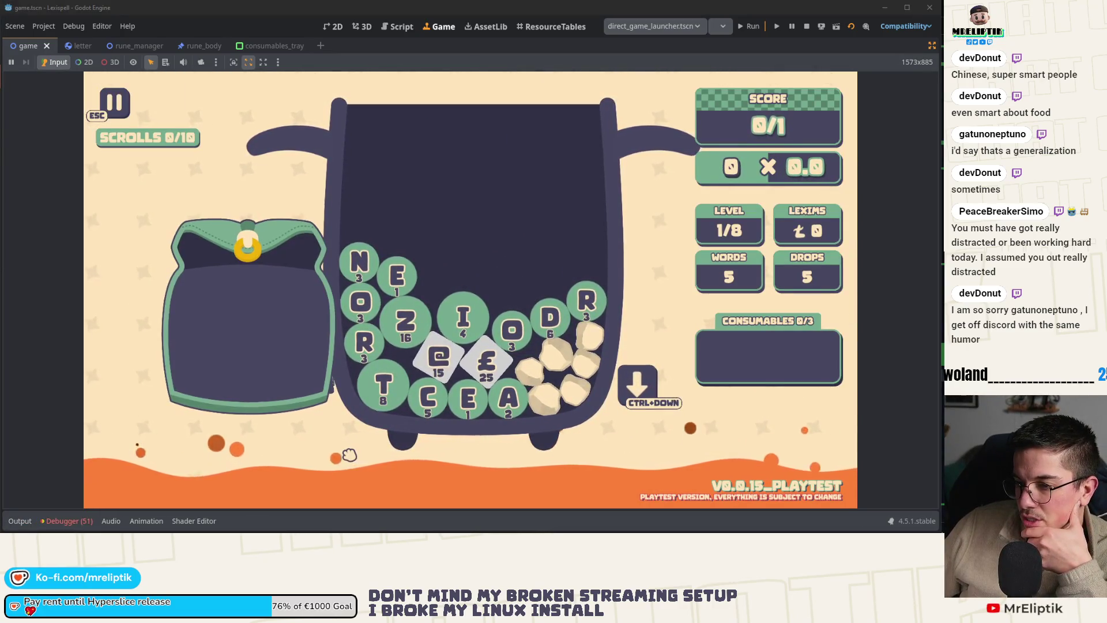
pyautogui.click(249, 254)
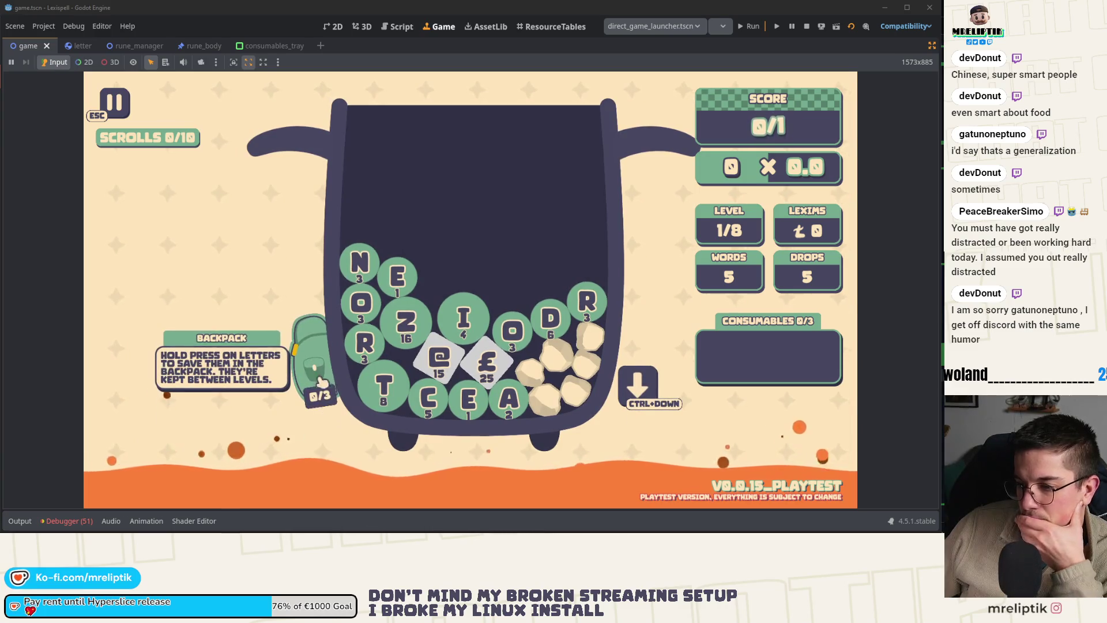
pyautogui.click(317, 382)
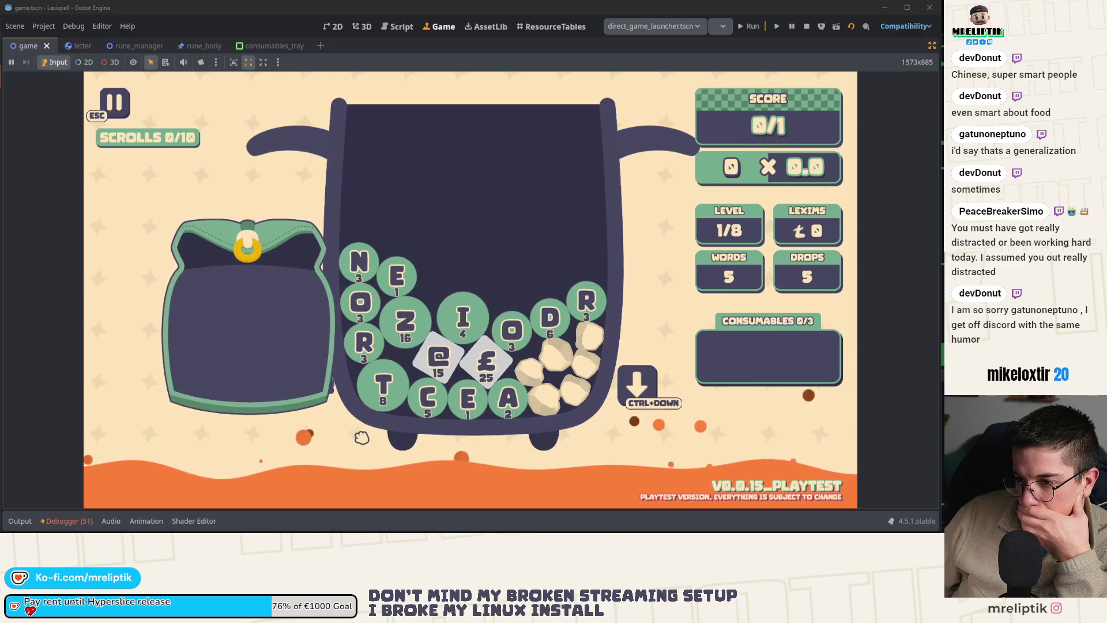
pyautogui.click(257, 264)
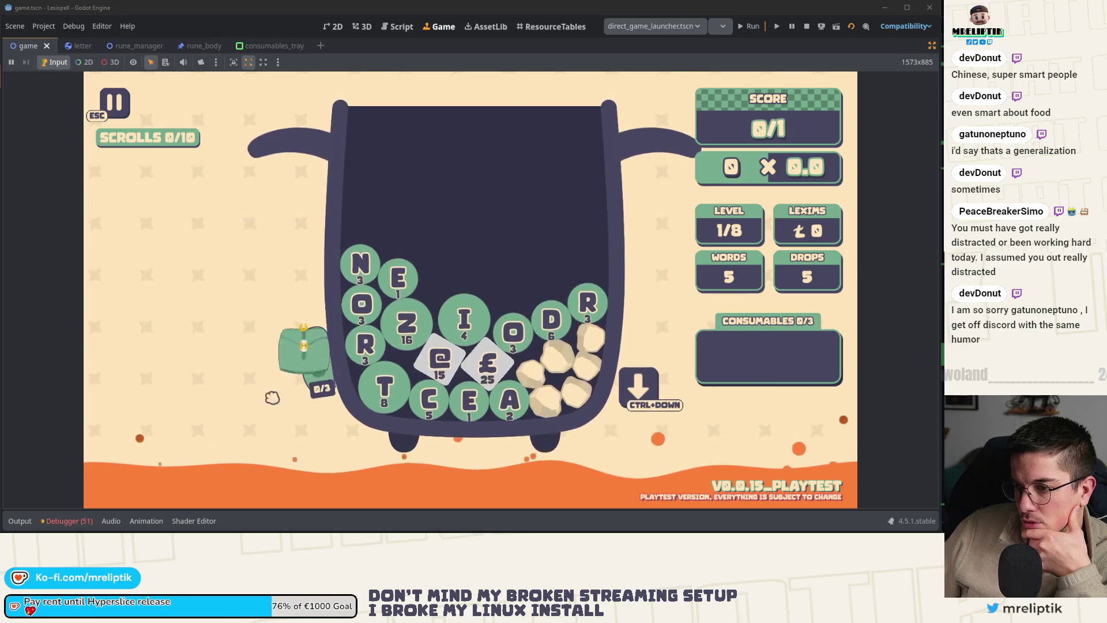
pyautogui.moveTo(321, 380)
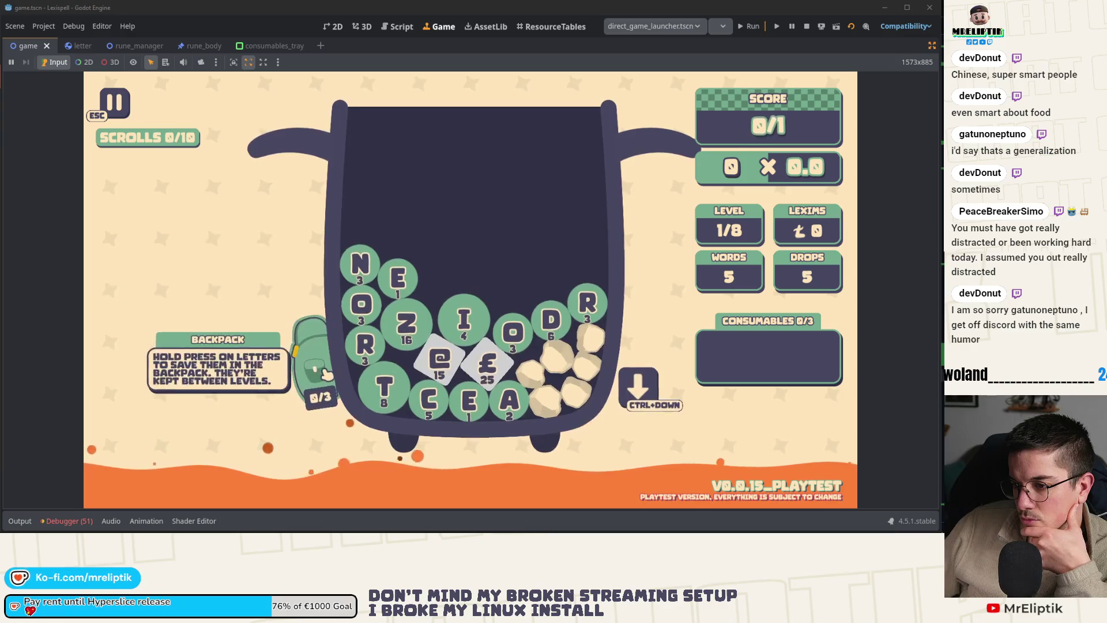
pyautogui.click(326, 386)
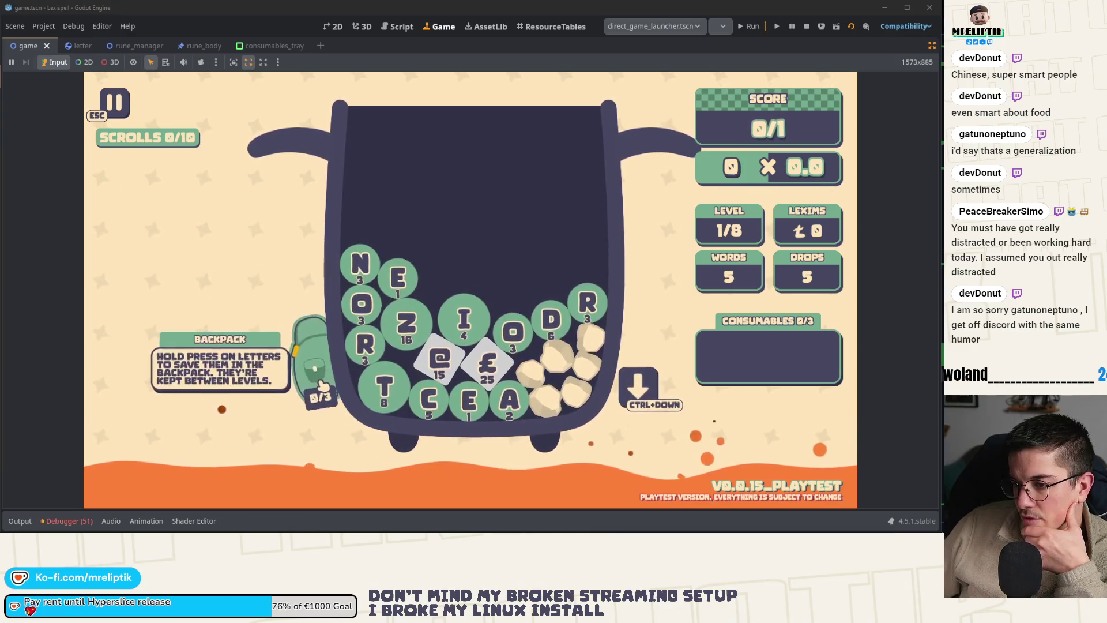
# - Jump from the Errors list to the backpack.gd:17 'Node not found: BackpackClosed' error
pyautogui.click(67, 520)
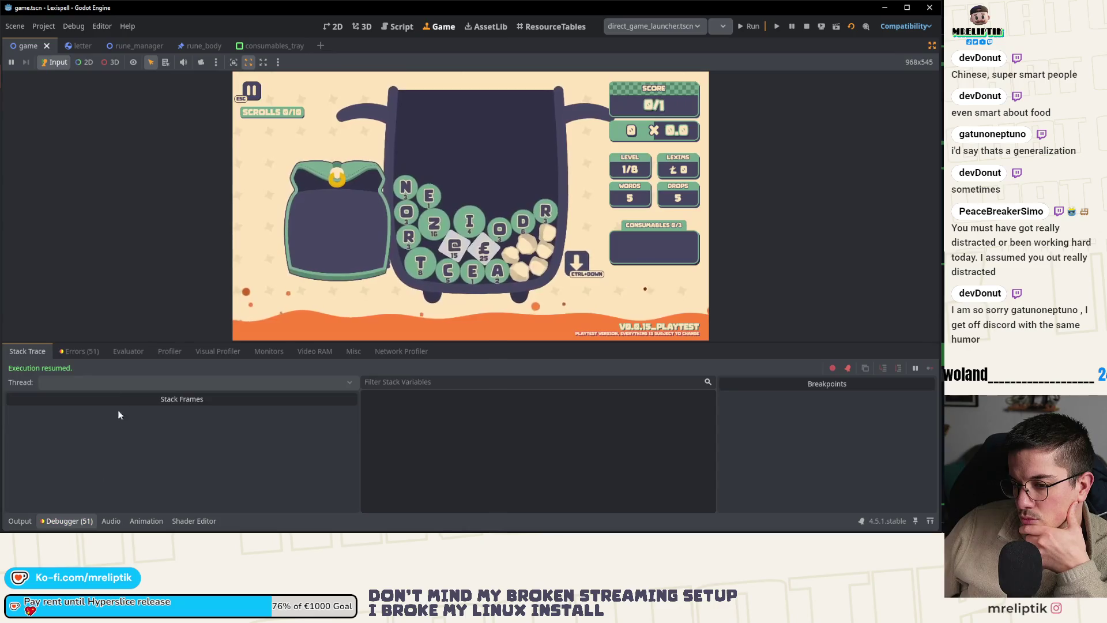
pyautogui.scroll(-10, 121, 402)
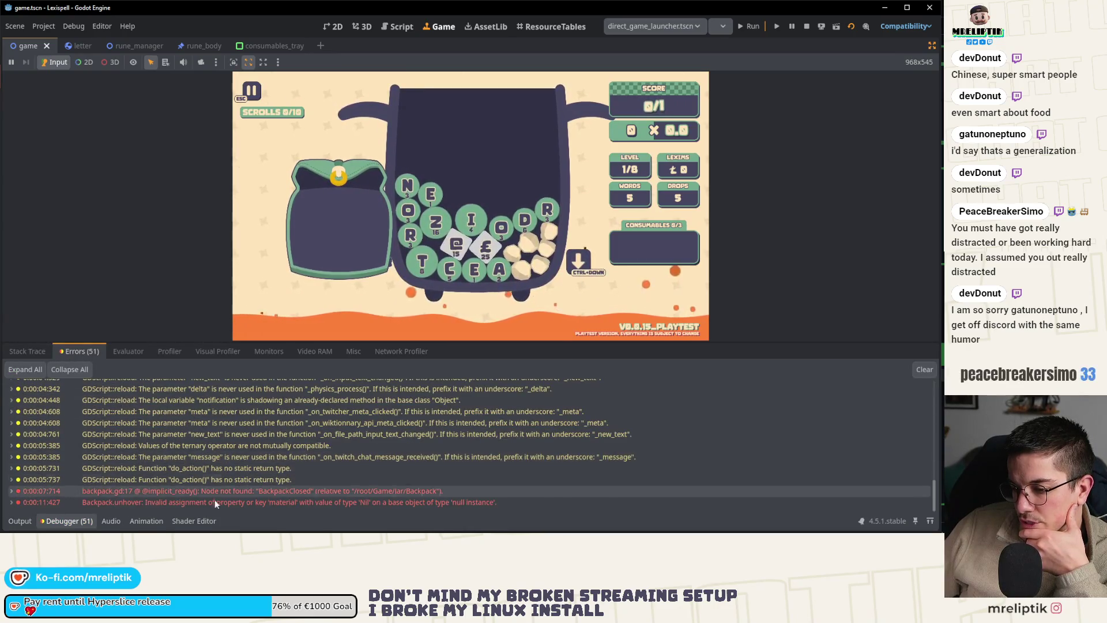
pyautogui.doubleClick(260, 492)
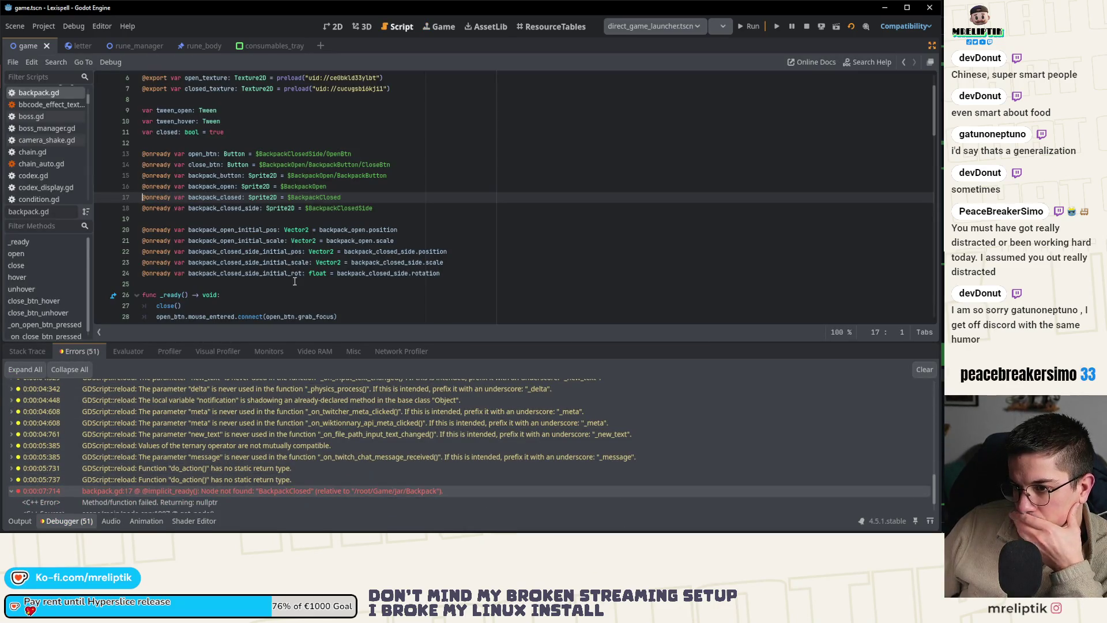
# - Delete the backpack_closed declaration and its unhover() material line, save backpack.gd, and return to 2D view
pyautogui.hotkey('ctrl', 'shift', 'k')
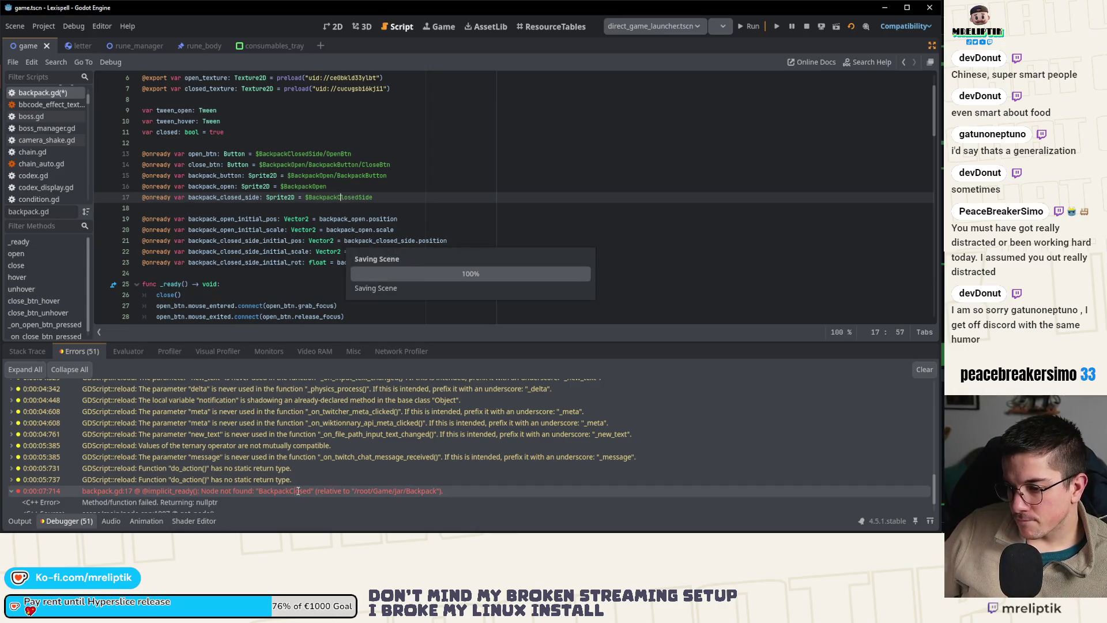
pyautogui.doubleClick(225, 505)
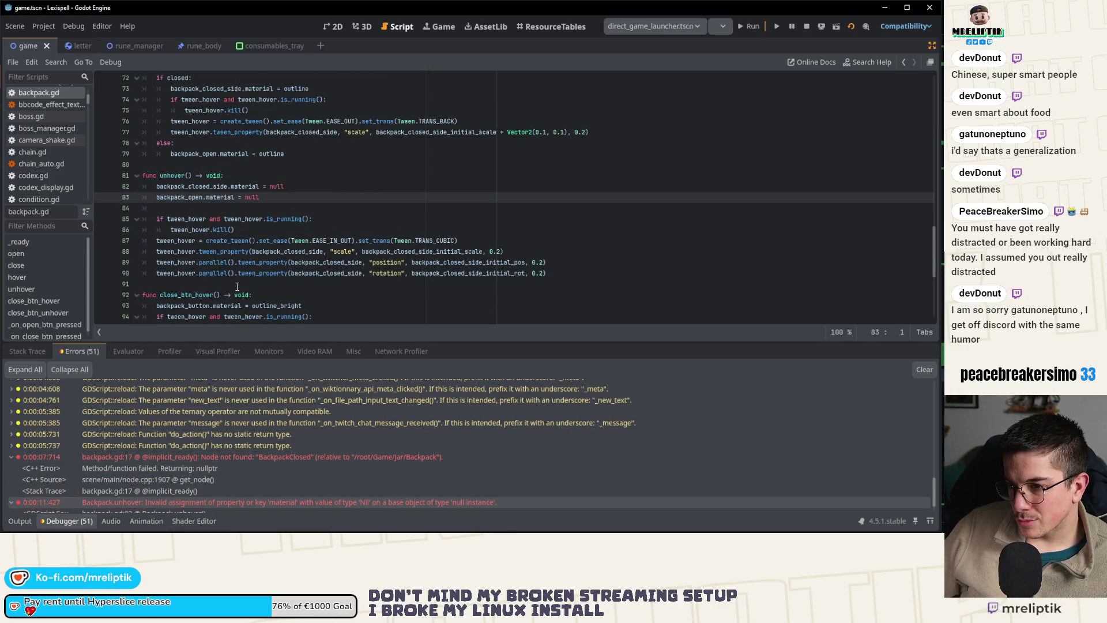
pyautogui.click(20, 522)
pyautogui.hotkey('ctrl', 's')
pyautogui.click(337, 26)
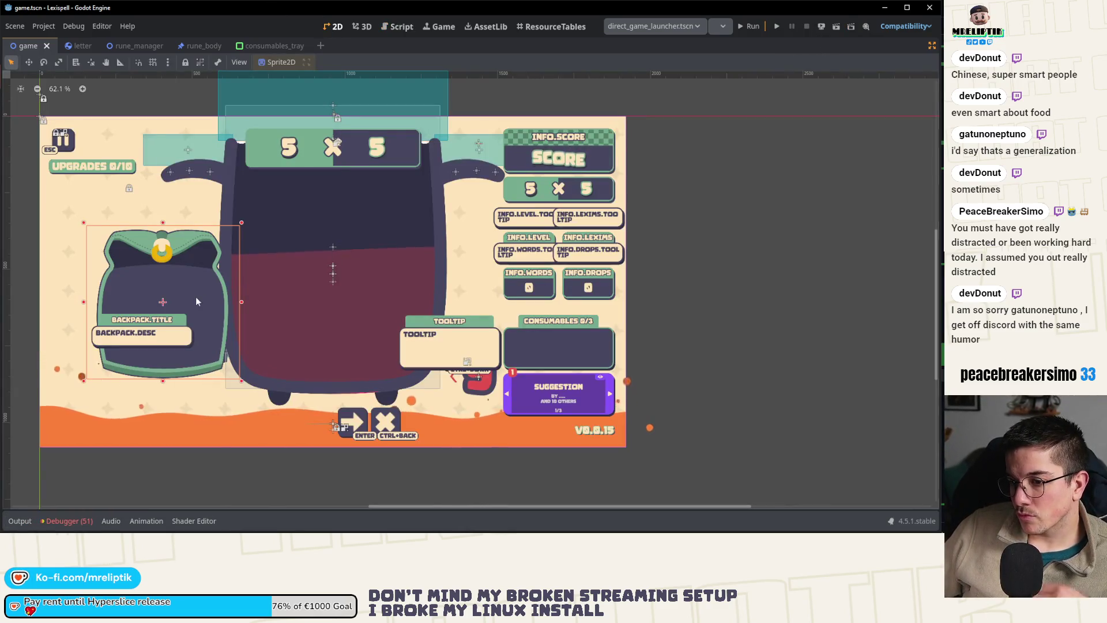
# - Leave distraction-free mode, toggle the backpack sprites' visibility so BackpackOpen shows, and open backpack.gd
pyautogui.hotkey('ctrl', 'shift', 'F11')
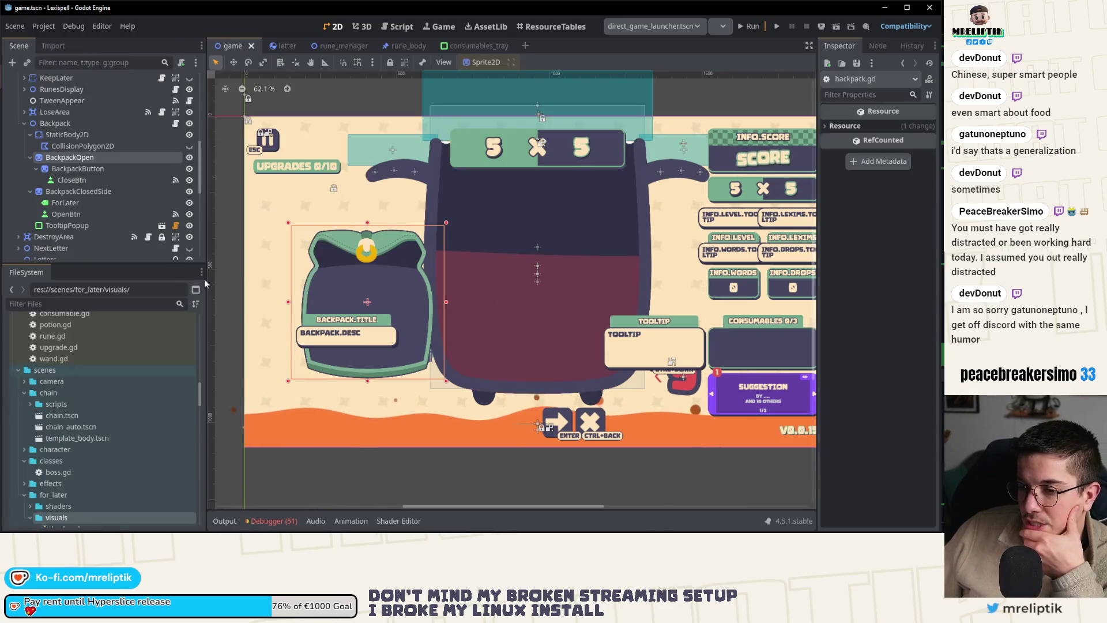
pyautogui.click(189, 157)
pyautogui.click(86, 191)
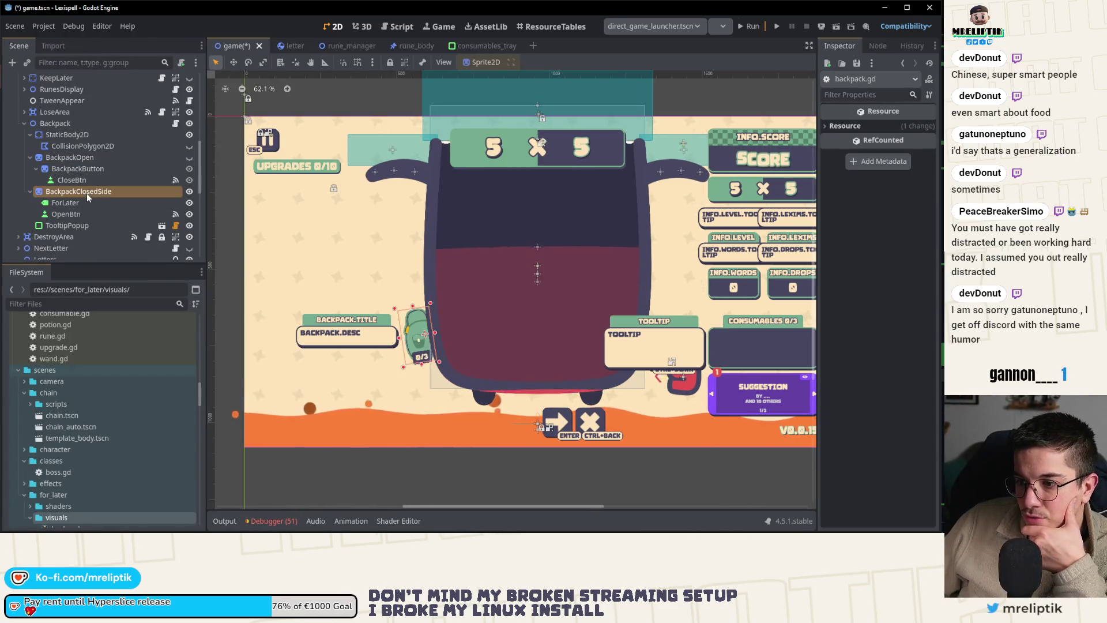
pyautogui.click(399, 520)
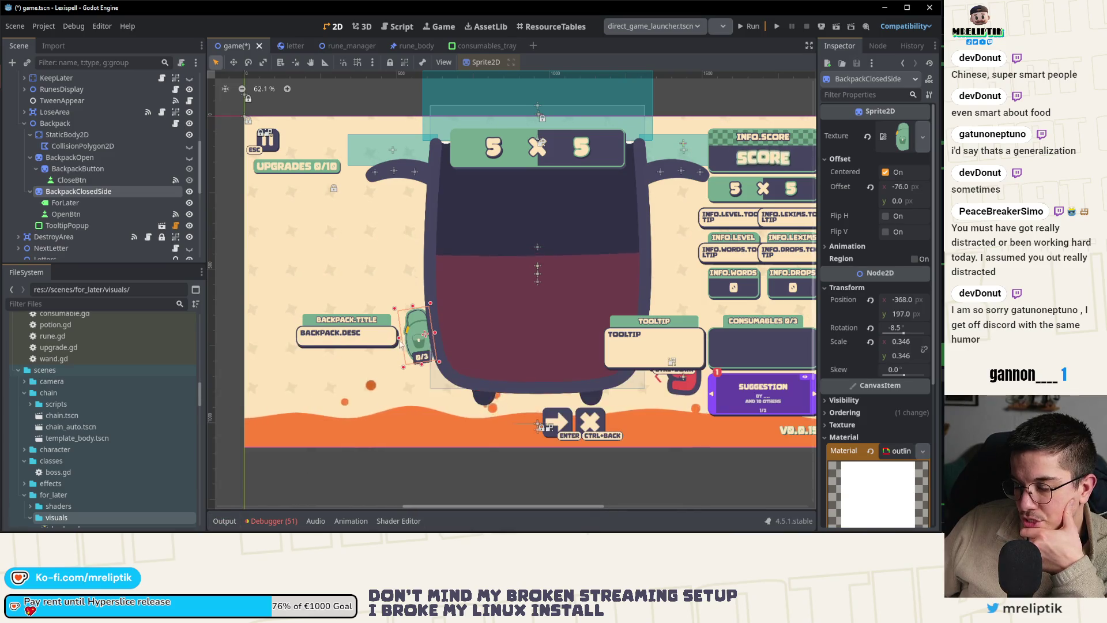
pyautogui.scroll(5, 400, 340)
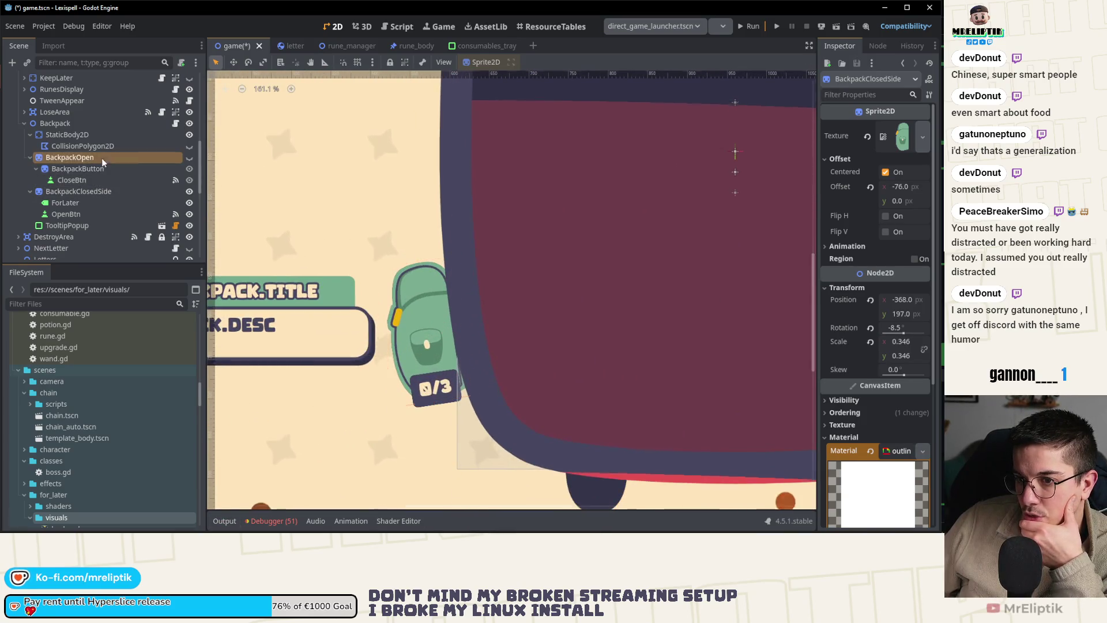
pyautogui.click(101, 158)
pyautogui.click(190, 158)
pyautogui.hotkey('ctrl', 'F3')
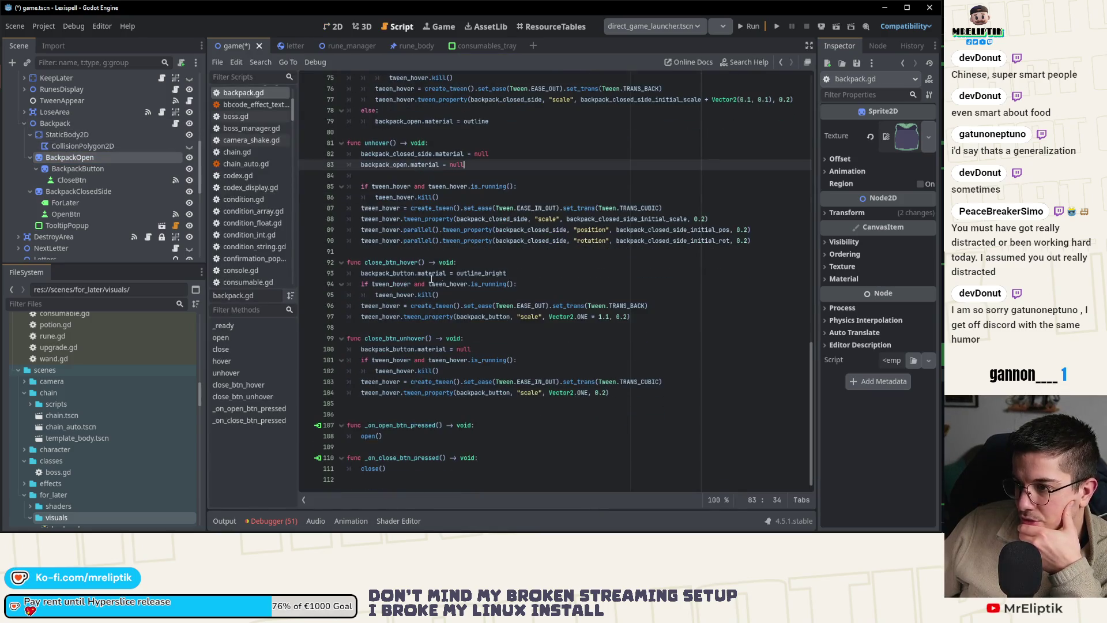
# - Replace EASE_OUT with EASE_IN_OUT on close()'s line 59 and save backpack.gd
pyautogui.scroll(8, 398, 241)
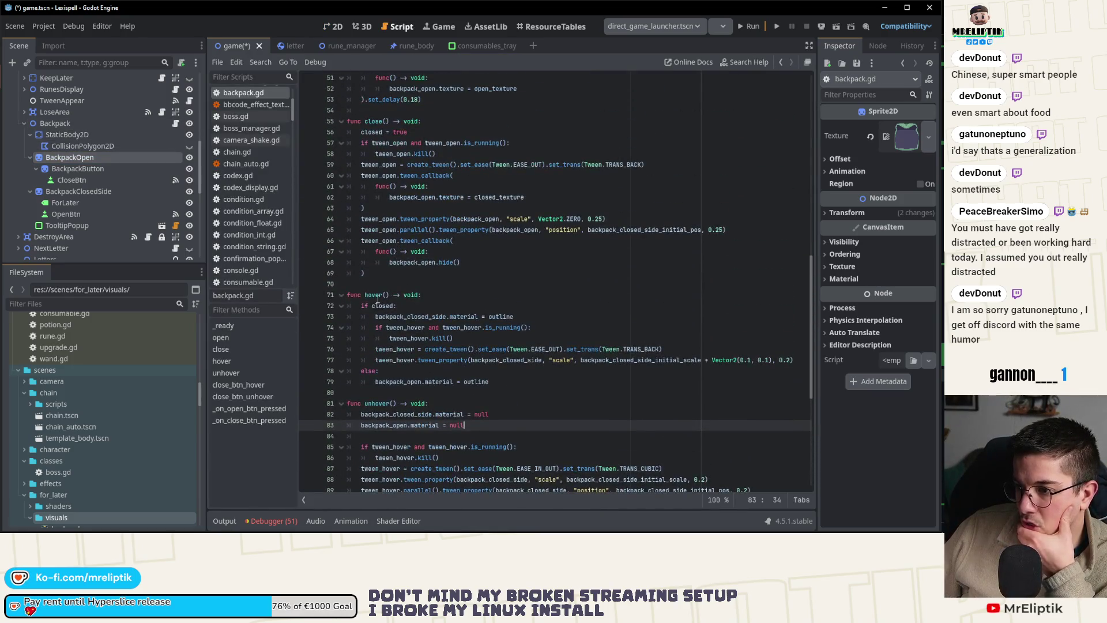
pyautogui.scroll(4, 385, 252)
pyautogui.doubleClick(525, 294)
pyautogui.write('EASE')
pyautogui.press('Return')
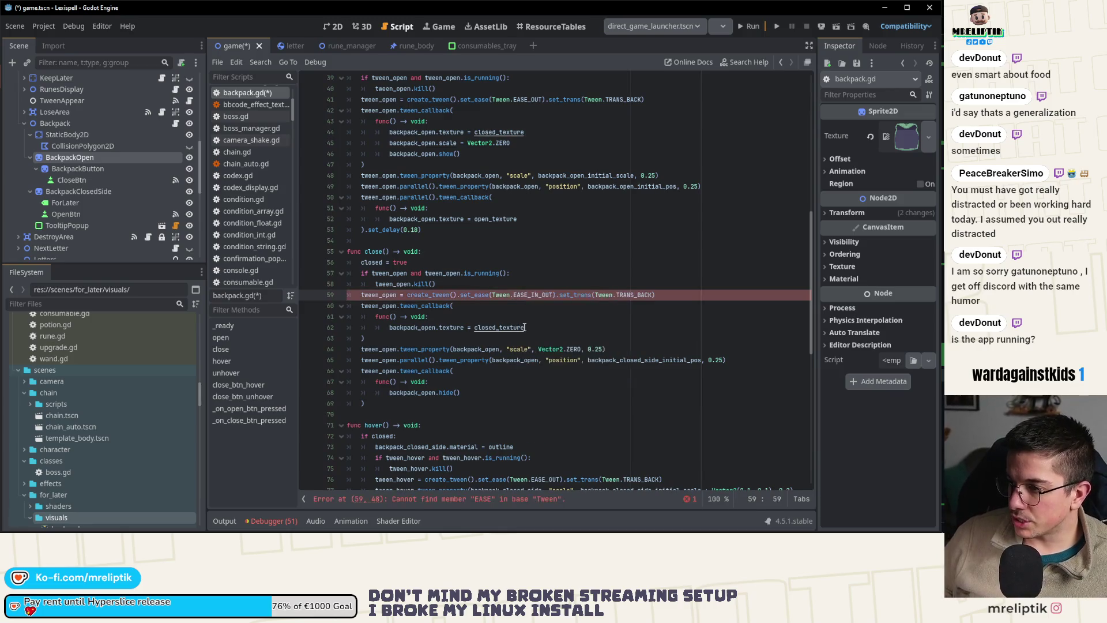
pyautogui.hotkey('ctrl', 's')
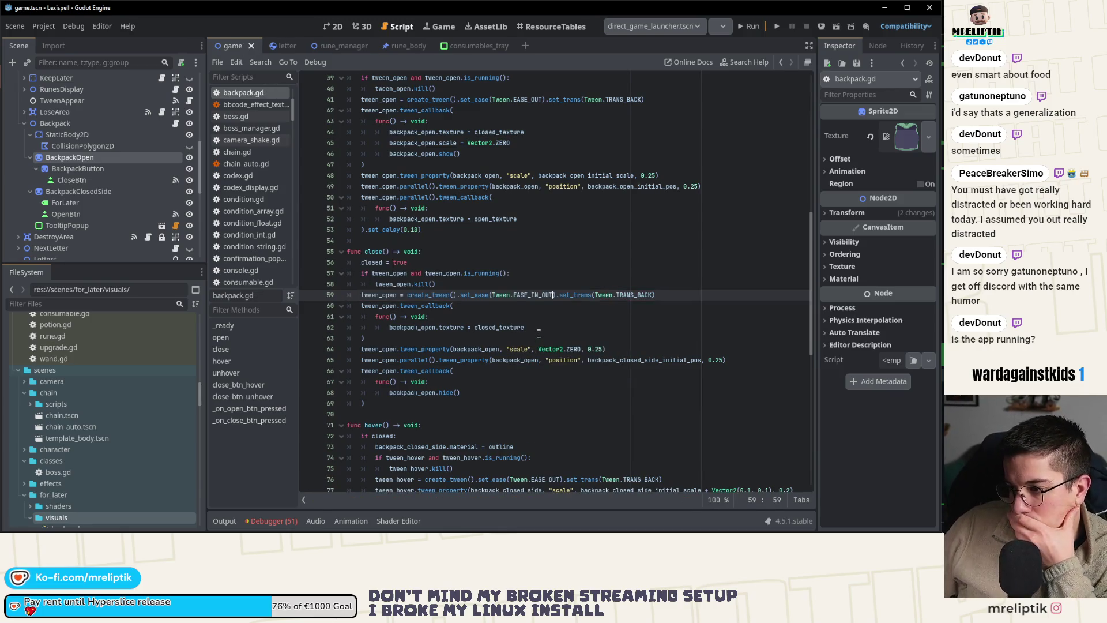
pyautogui.scroll(3, 452, 358)
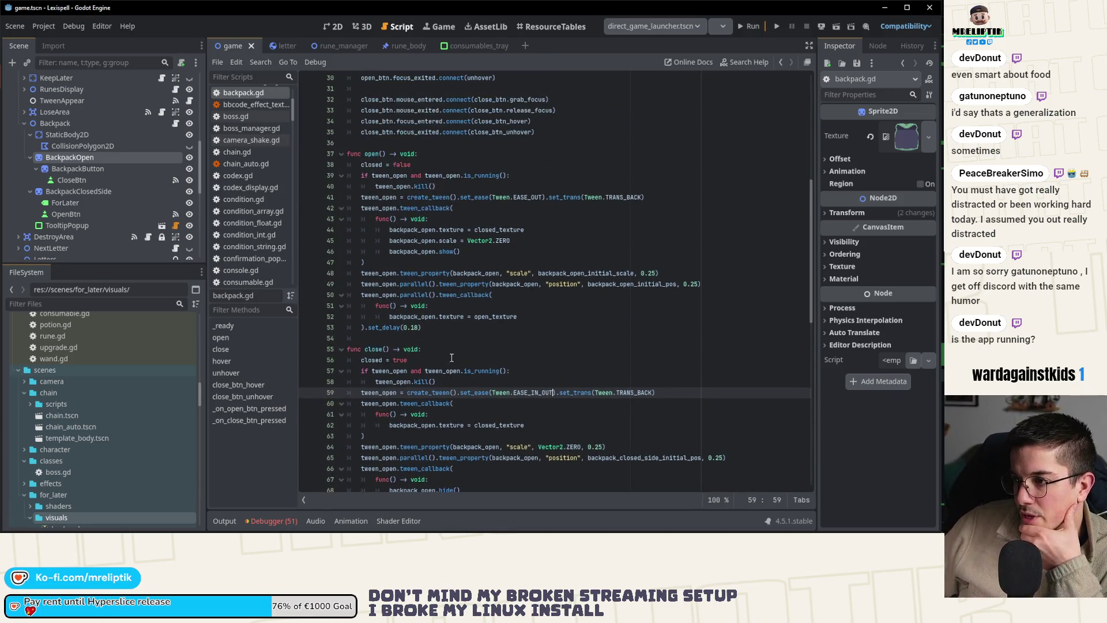
pyautogui.click(416, 294)
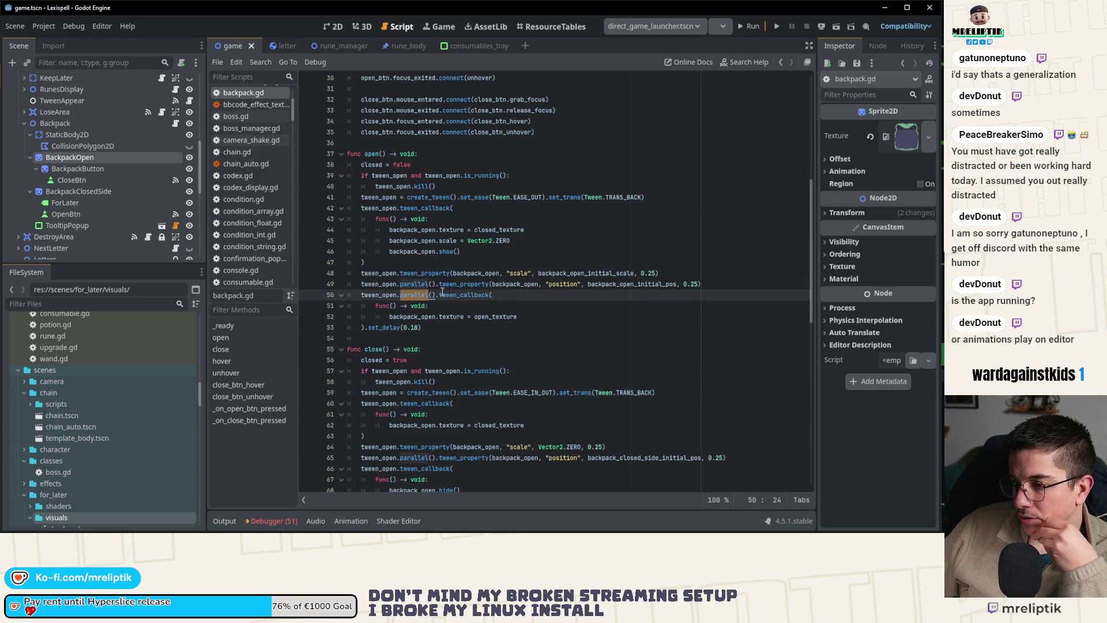
pyautogui.press('Right')
pyautogui.press('Right')
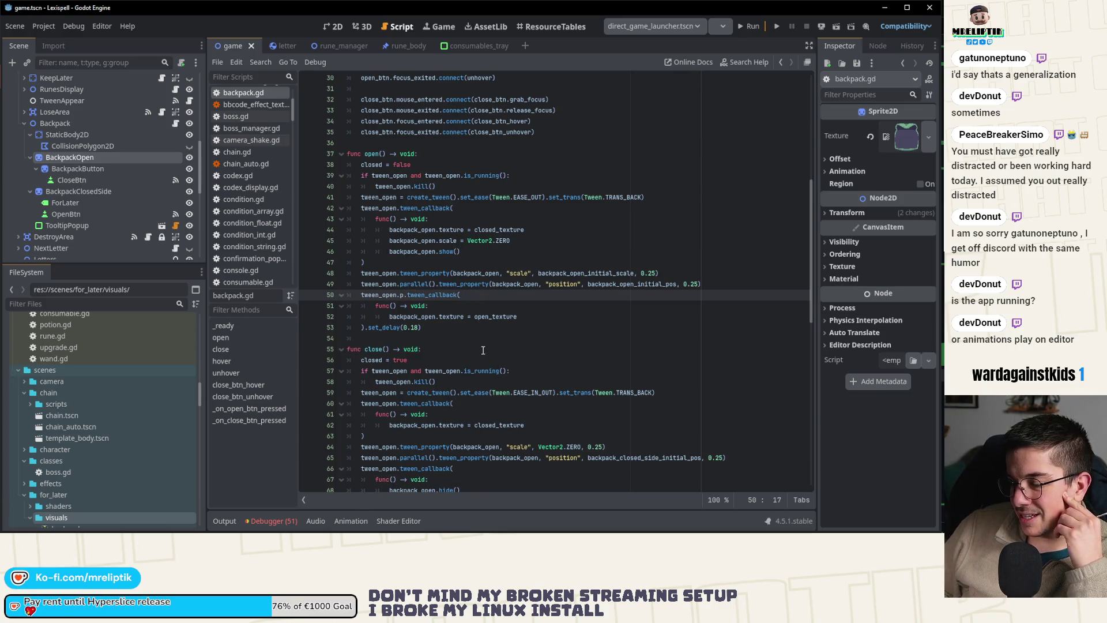
# - Undo the stray line-50 edit and remove .set_delay(0.18) from the open callback
pyautogui.hotkey('ctrl', 'z')
pyautogui.press('Down')
pyautogui.press('Down')
pyautogui.press('Down')
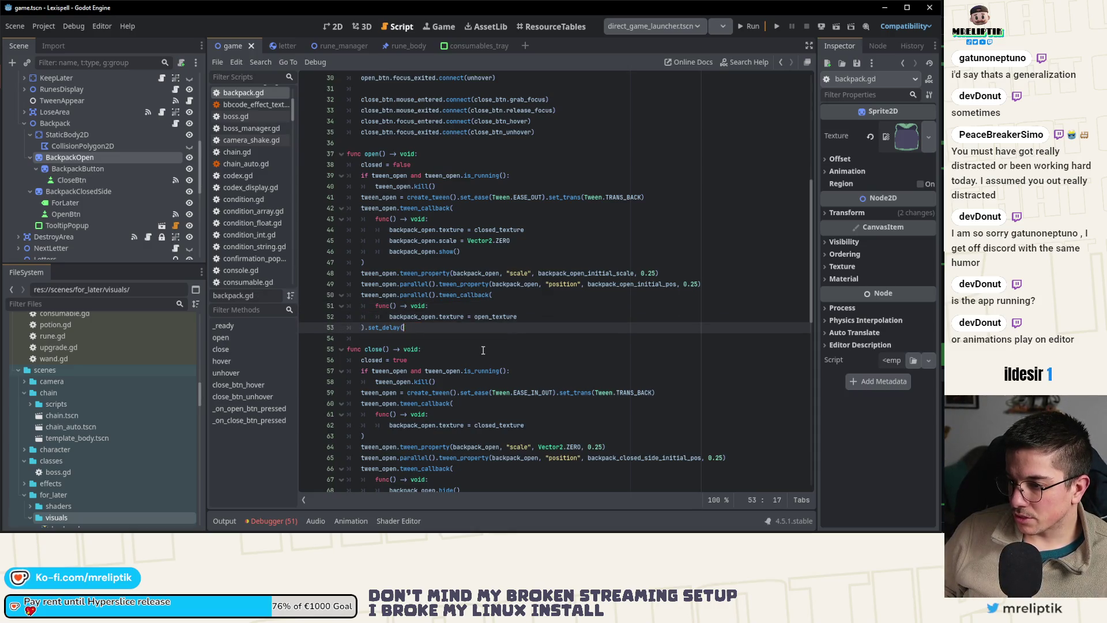
pyautogui.press('Up')
pyautogui.press('Up')
pyautogui.press('Up')
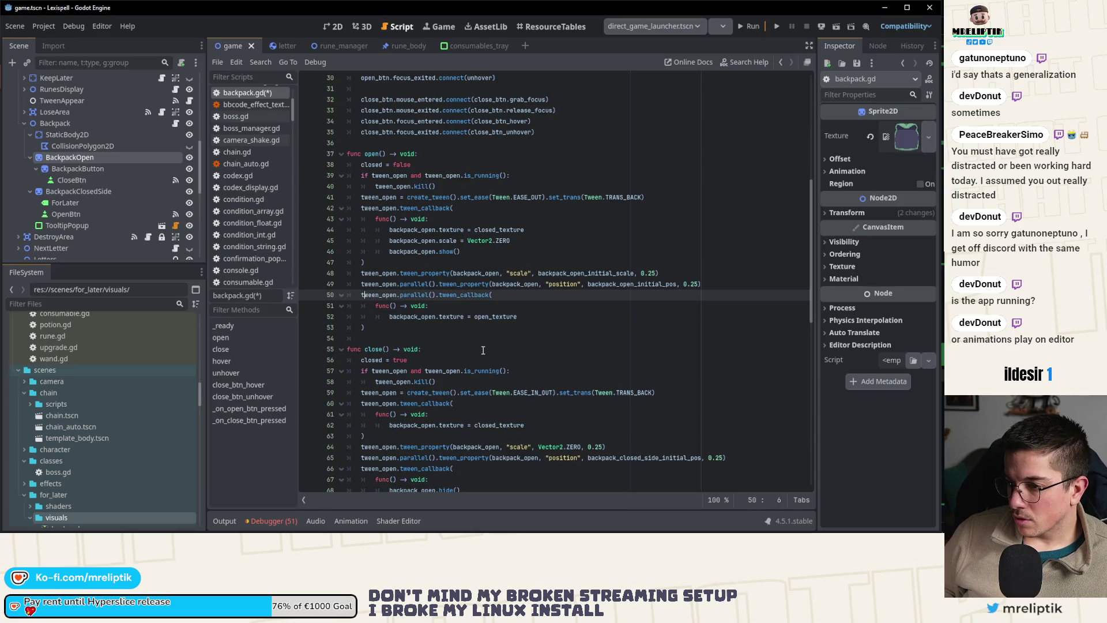
pyautogui.hotkey('ctrl', 'shift', 'Return')
# - Add tween_open.tween_property(backpack_open, "scale", backpack_closed_side_initial_scale) above the parallel callback
pyautogui.write('tween_open')
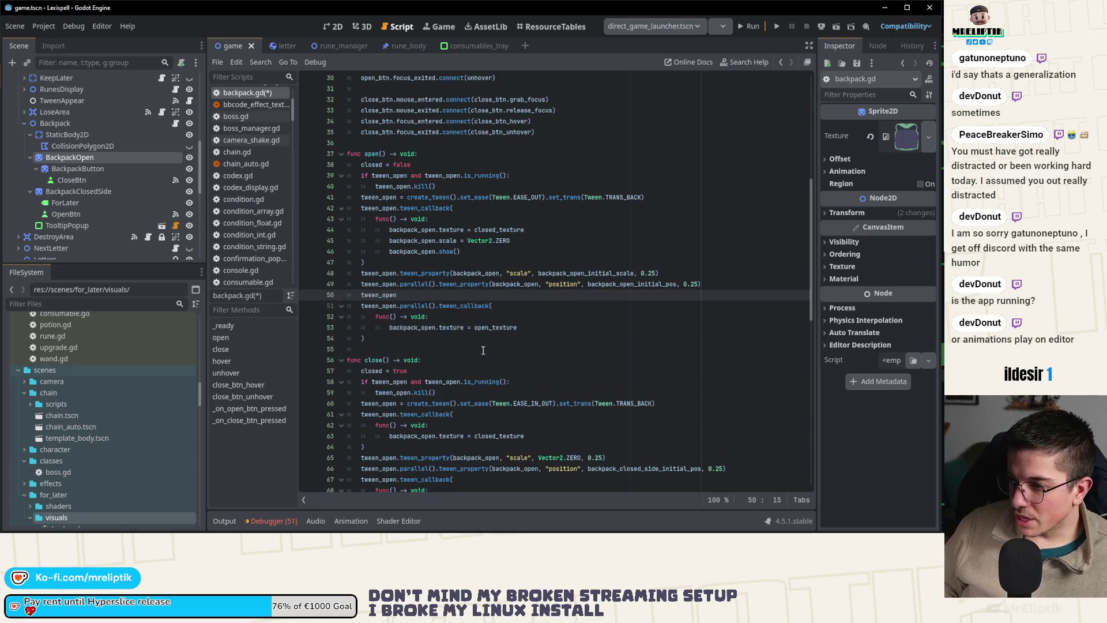
pyautogui.write('.twee')
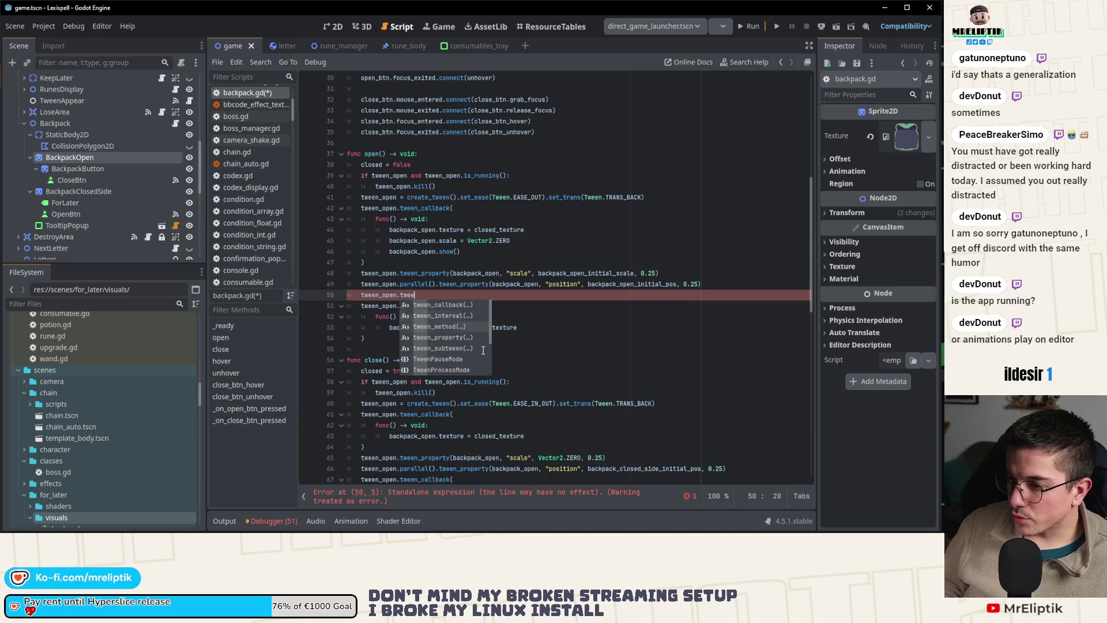
pyautogui.press('Return')
pyautogui.write('back')
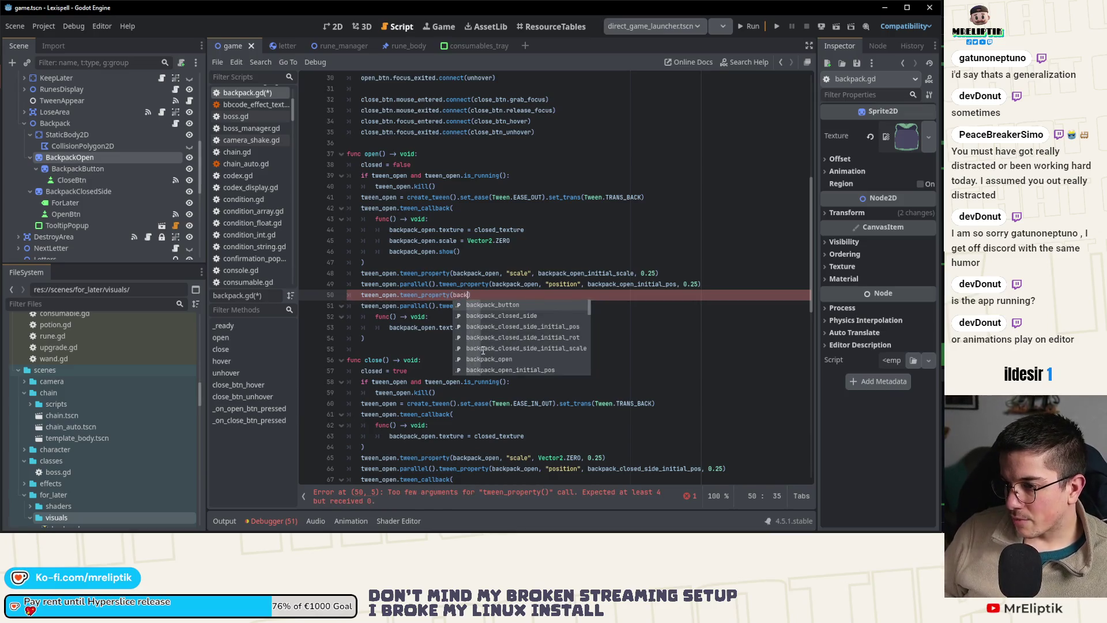
pyautogui.press('Up')
pyautogui.press('Return')
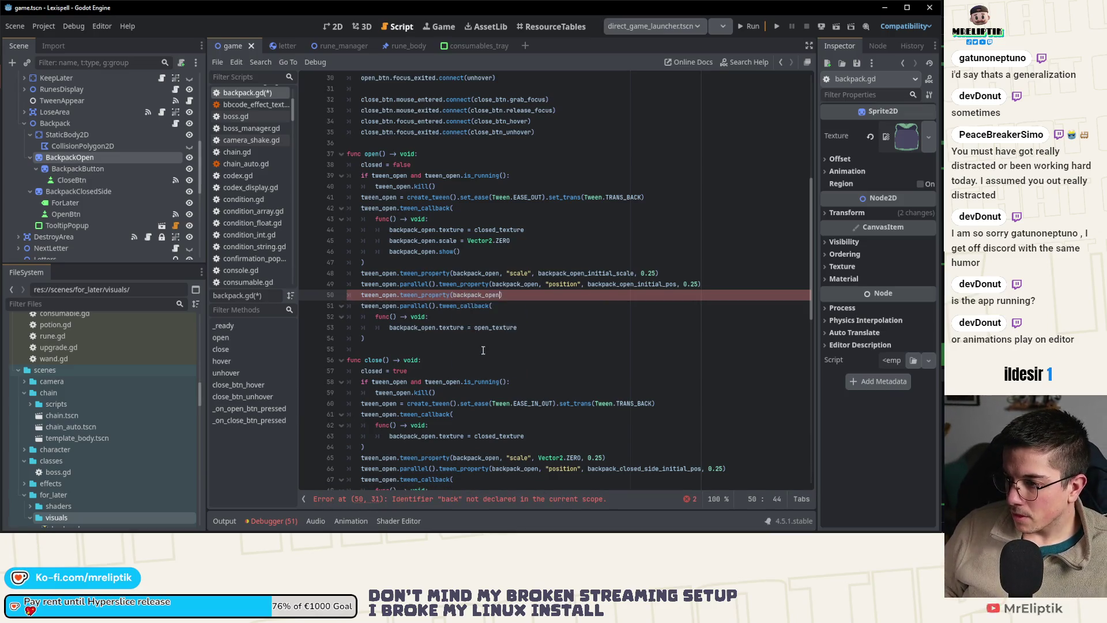
pyautogui.write(', "sca')
pyautogui.press('Return')
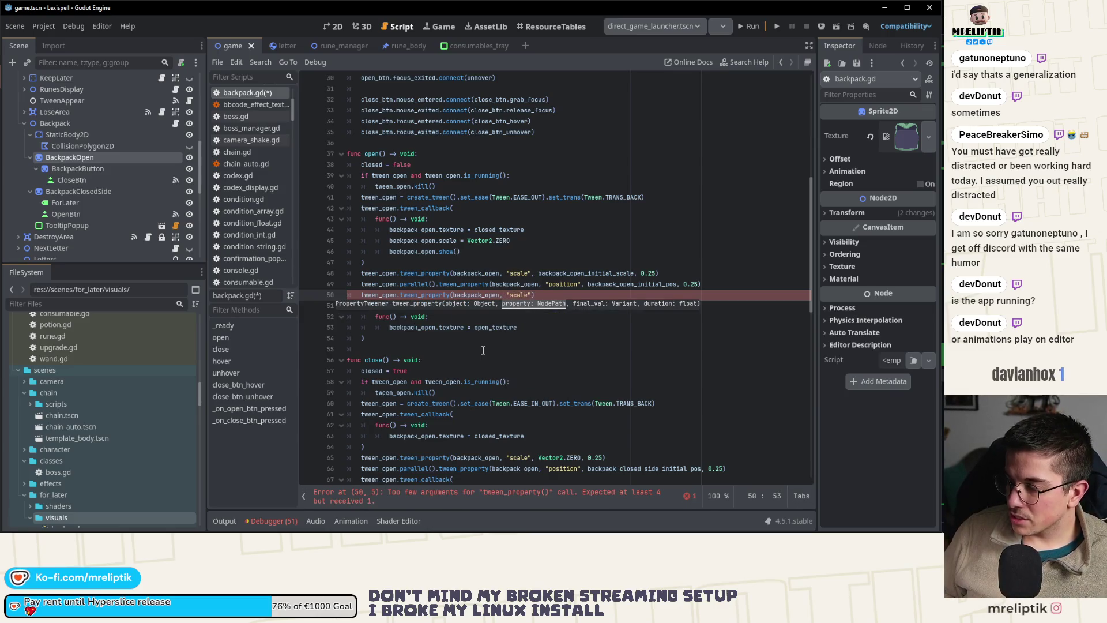
pyautogui.write(', back')
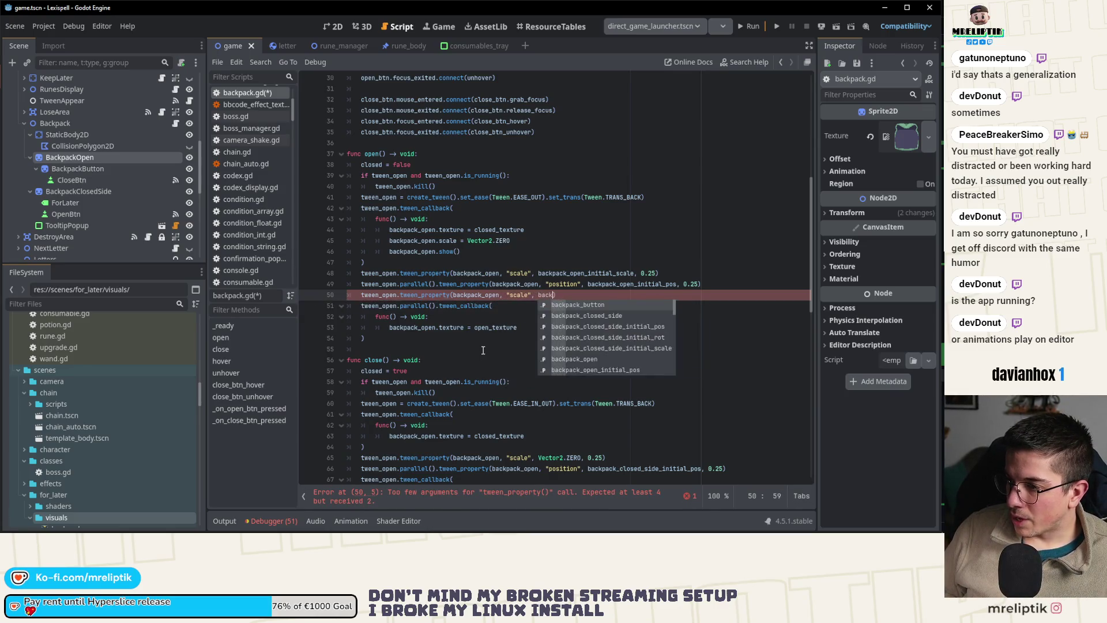
pyautogui.press('Down')
pyautogui.press('Down')
pyautogui.press('Down')
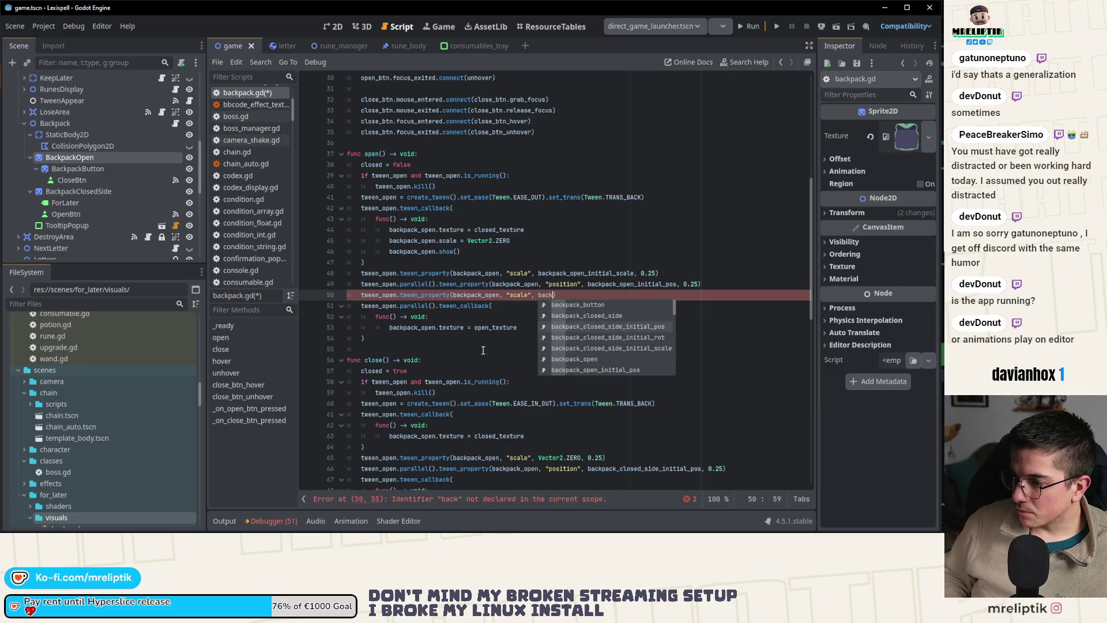
pyautogui.press('Return')
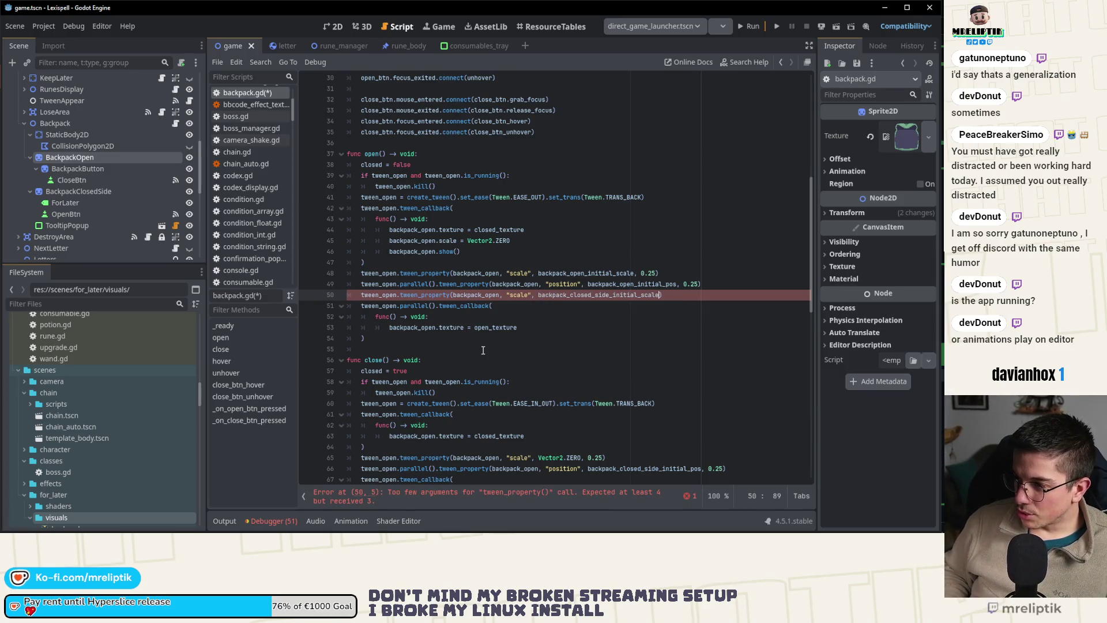
# - Give the new tween a 0.15 s duration with TRANS_ELASTIC and EASE_OUT, save, and run the game
pyautogui.write(', 0')
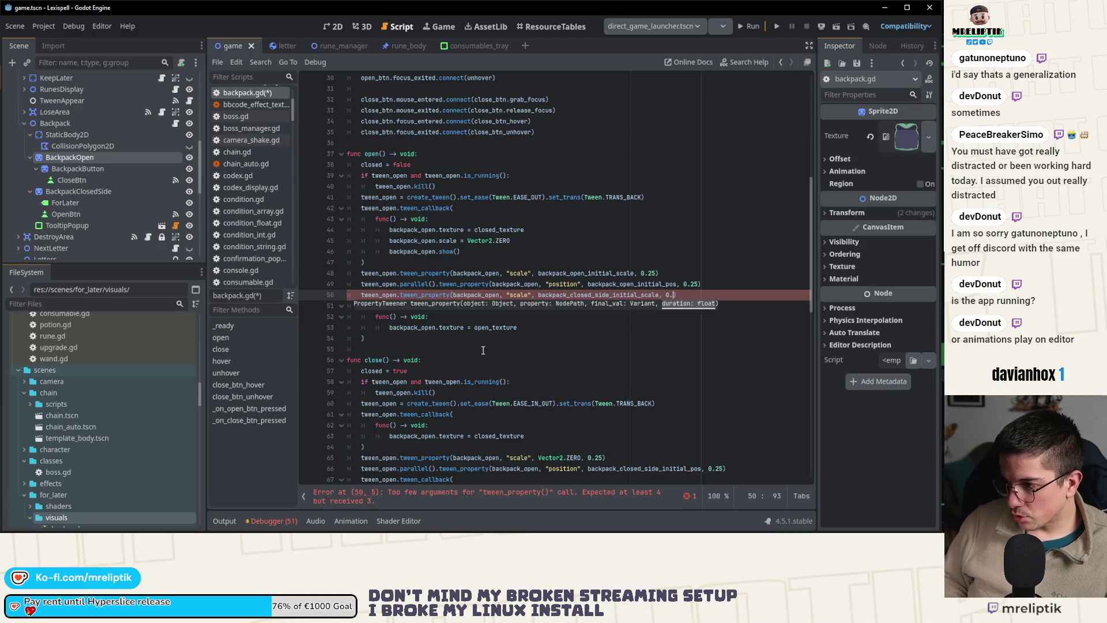
pyautogui.write('.15).set_trans(')
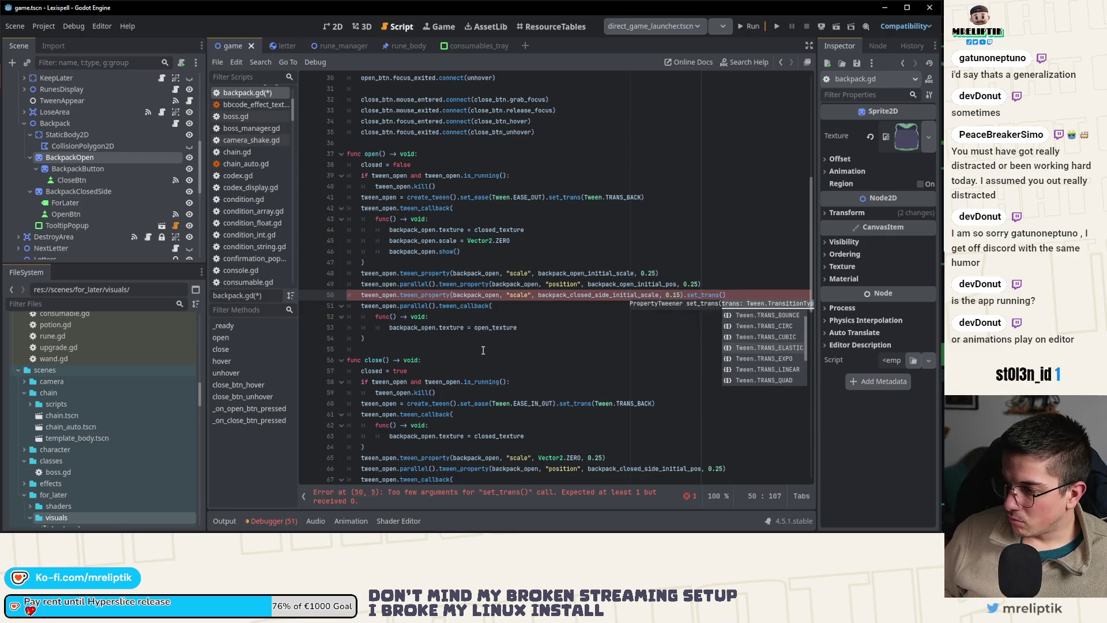
pyautogui.press('Return')
pyautogui.write(').e')
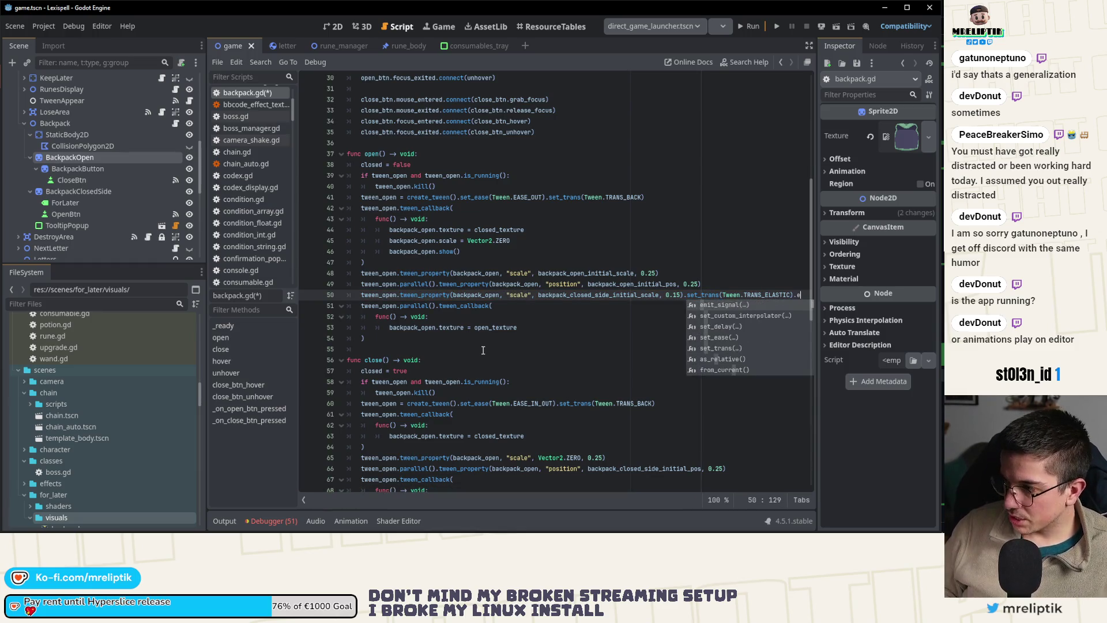
pyautogui.write('as')
pyautogui.press('Return')
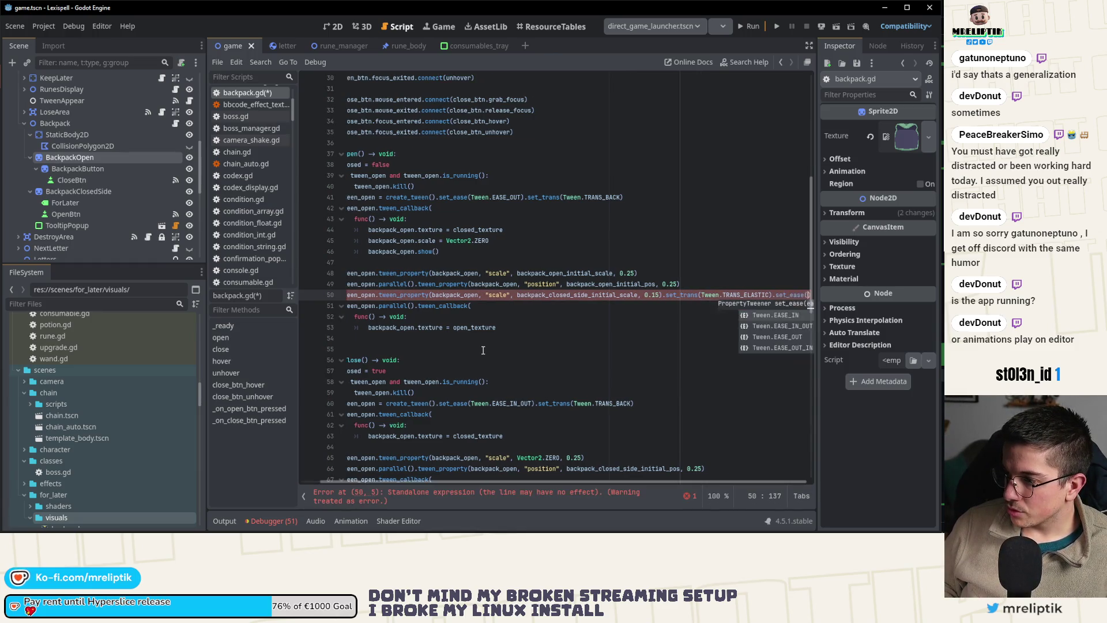
pyautogui.press('Down')
pyautogui.press('Down')
pyautogui.press('Return')
pyautogui.hotkey('ctrl', 's')
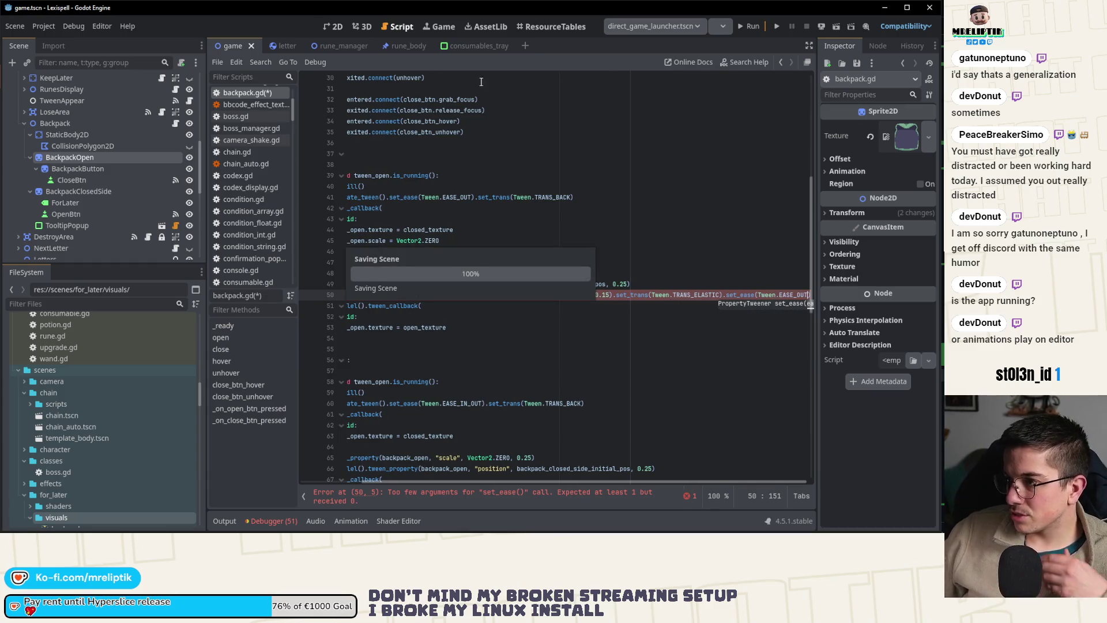
pyautogui.click(750, 27)
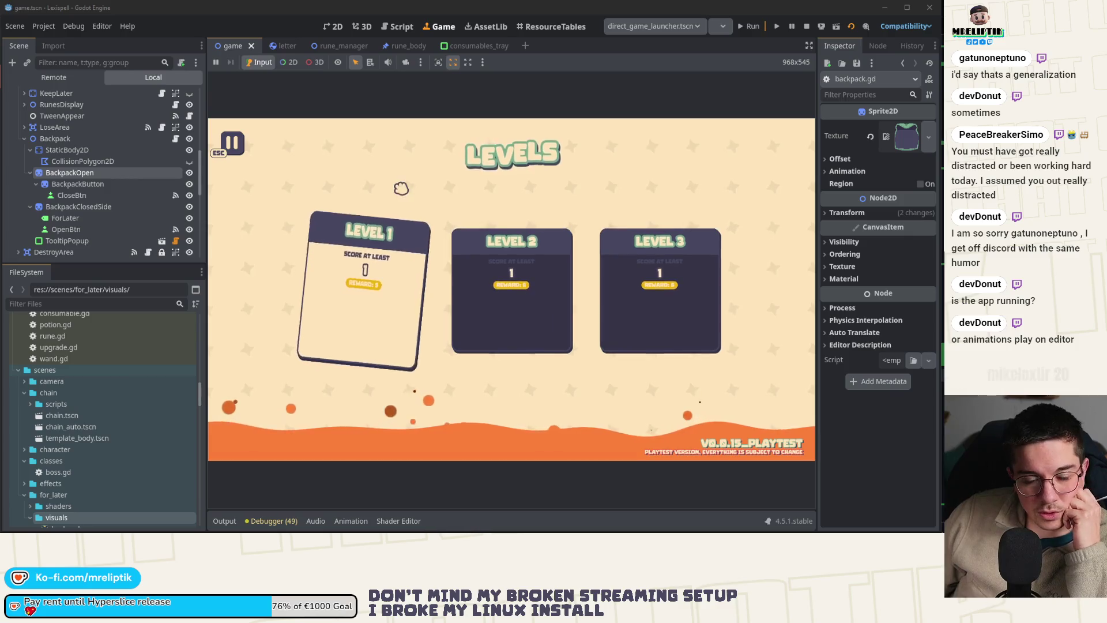
# - Start Level 1 and open and close the backpack several times to watch its closing animation
pyautogui.click(370, 301)
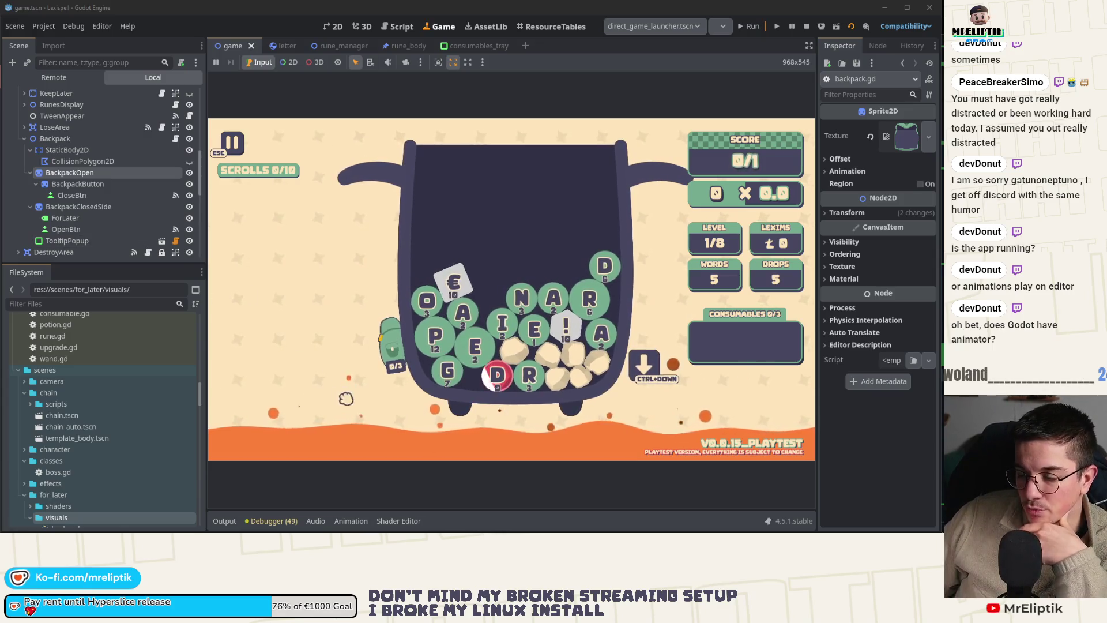
pyautogui.click(384, 369)
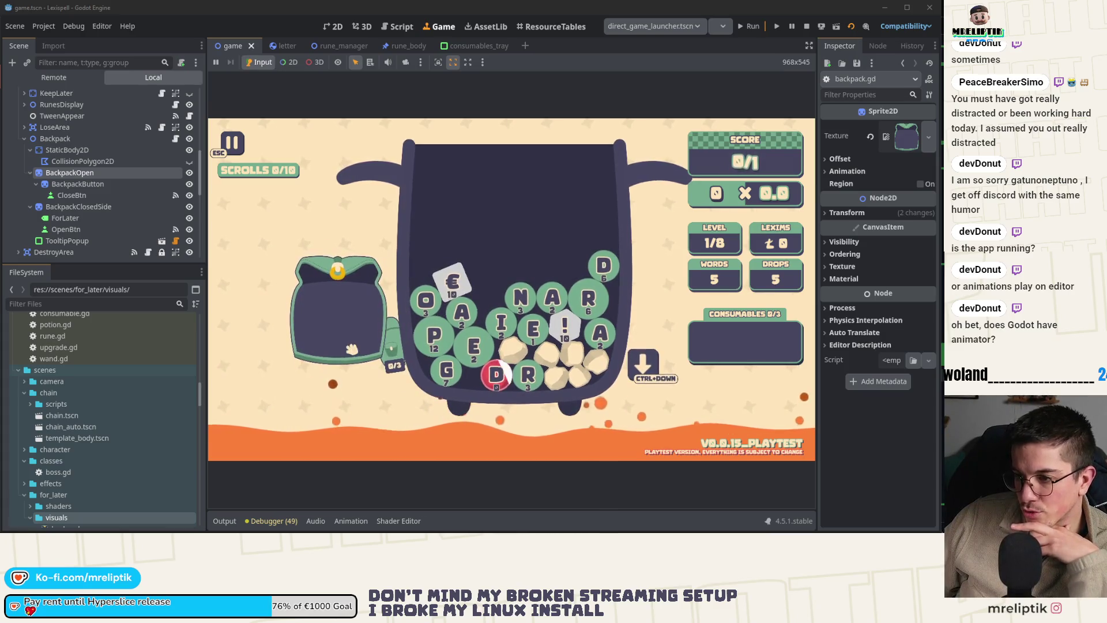
pyautogui.click(398, 382)
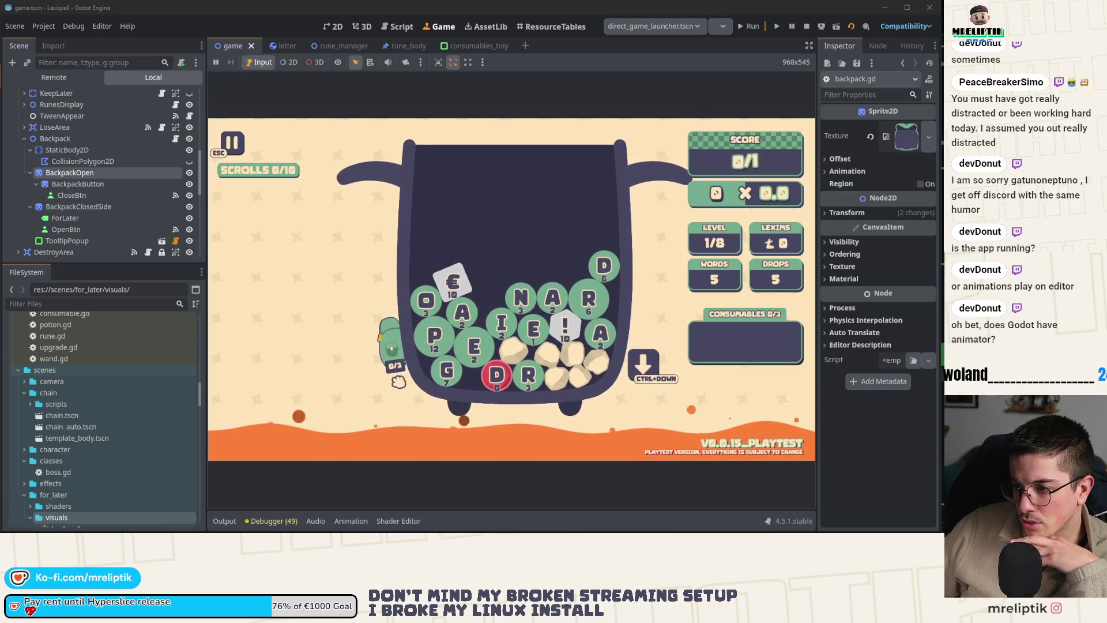
pyautogui.click(408, 399)
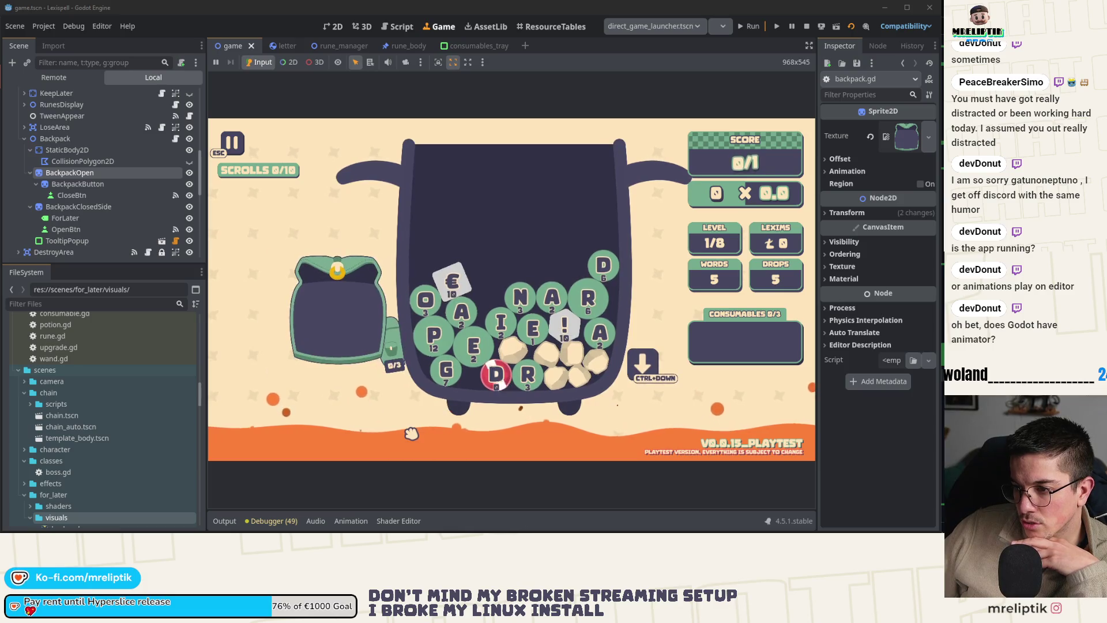
pyautogui.click(337, 272)
pyautogui.click(410, 400)
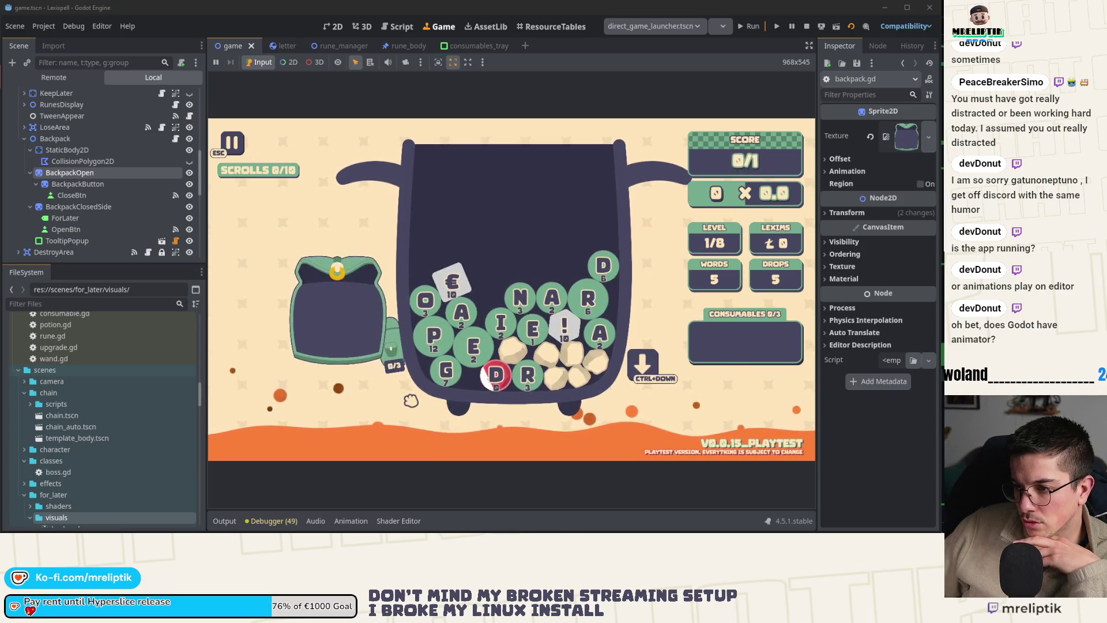
pyautogui.click(378, 290)
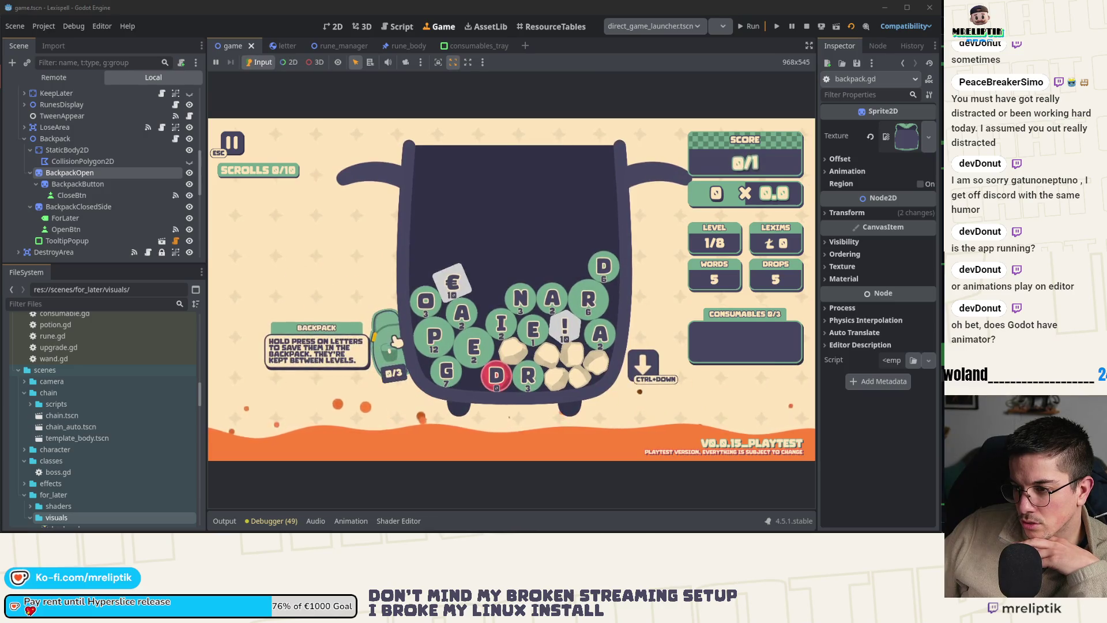
pyautogui.click(375, 390)
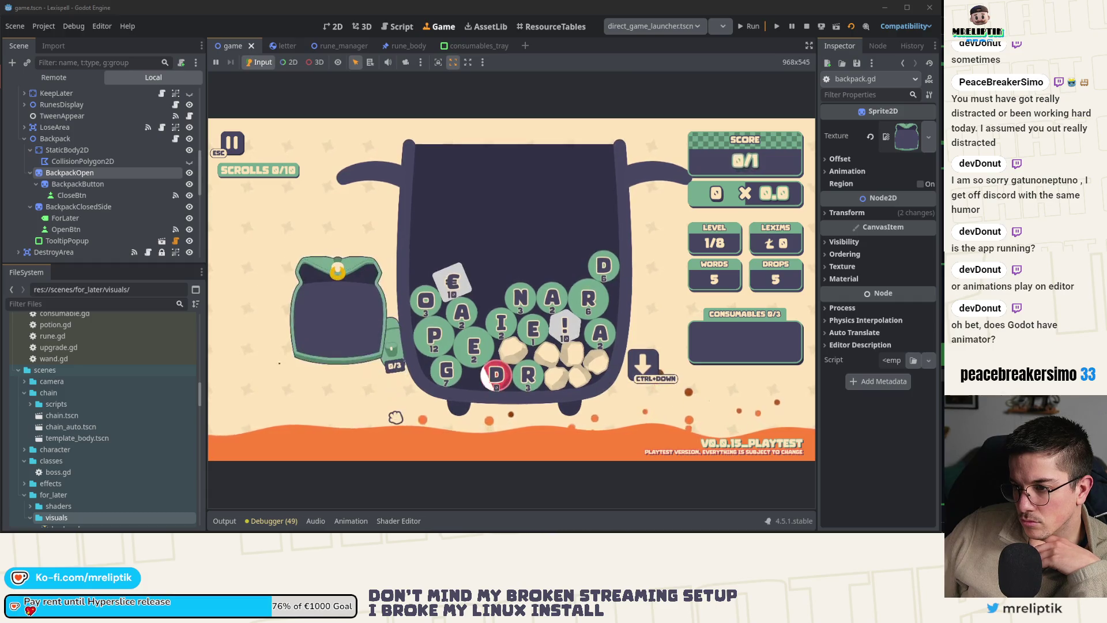
pyautogui.moveTo(393, 363)
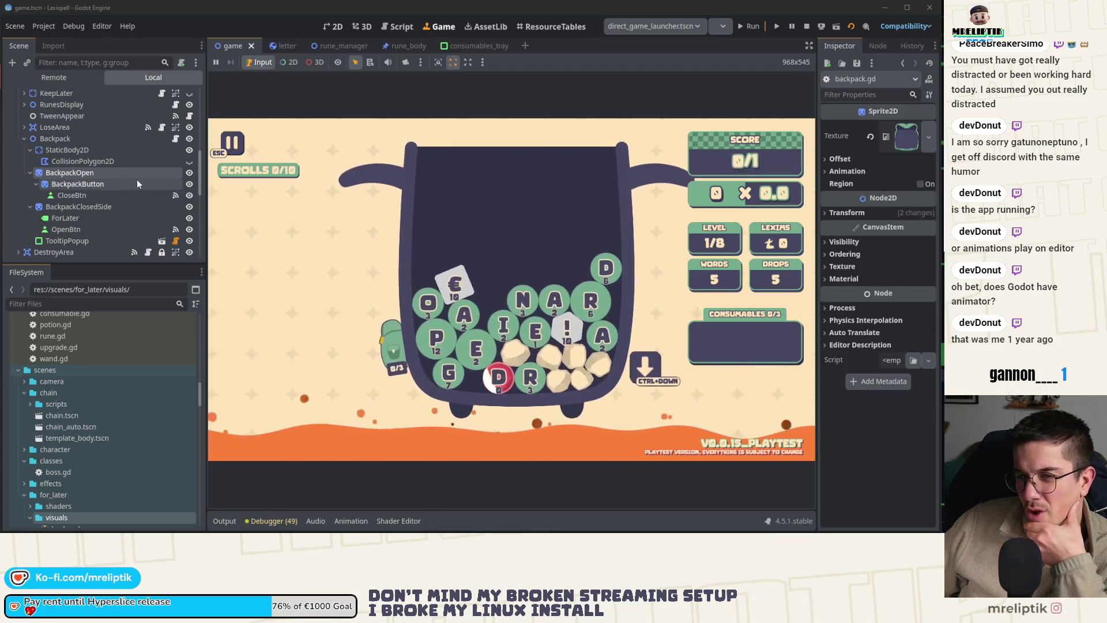
# - Scroll to the Backpack node in the Scene dock and open its backpack.gd script
pyautogui.scroll(10, 168, 132)
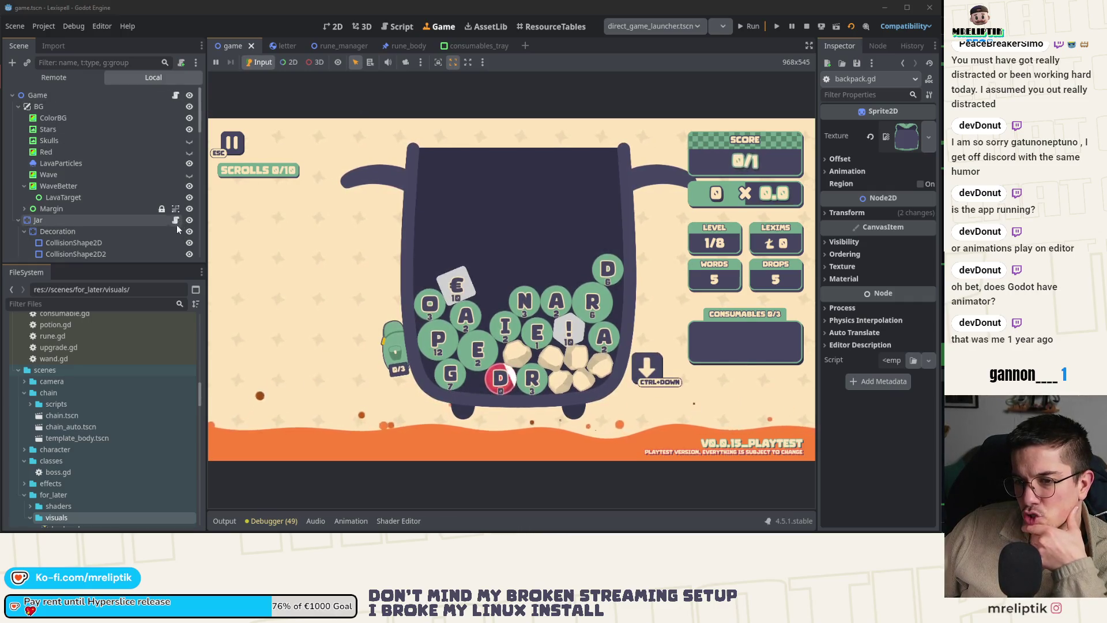
pyautogui.scroll(-5, 176, 228)
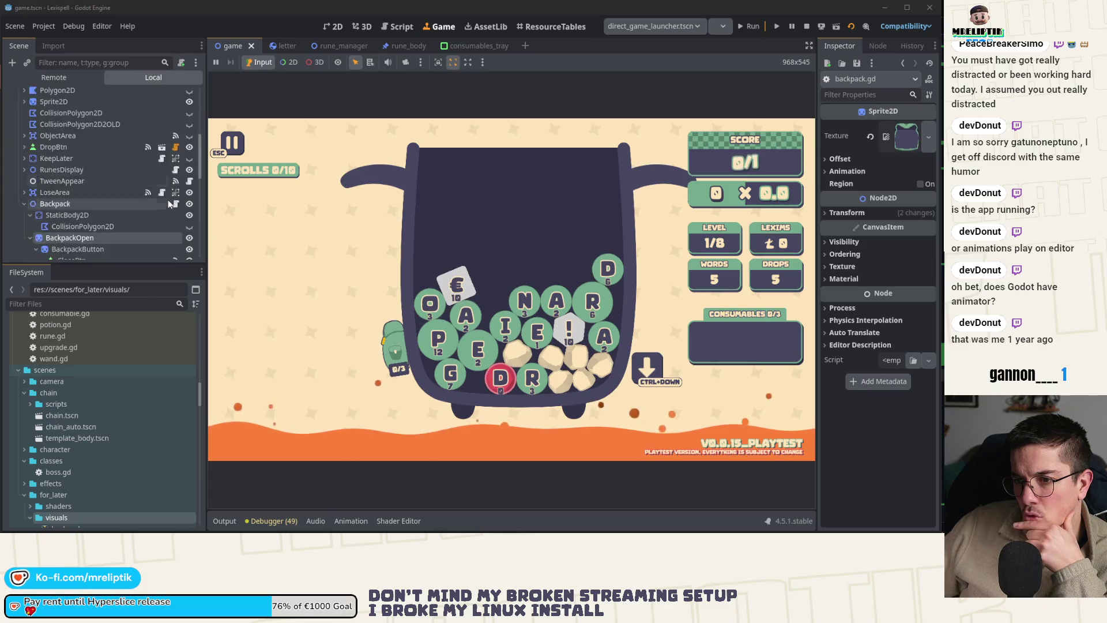
pyautogui.scroll(3, 177, 154)
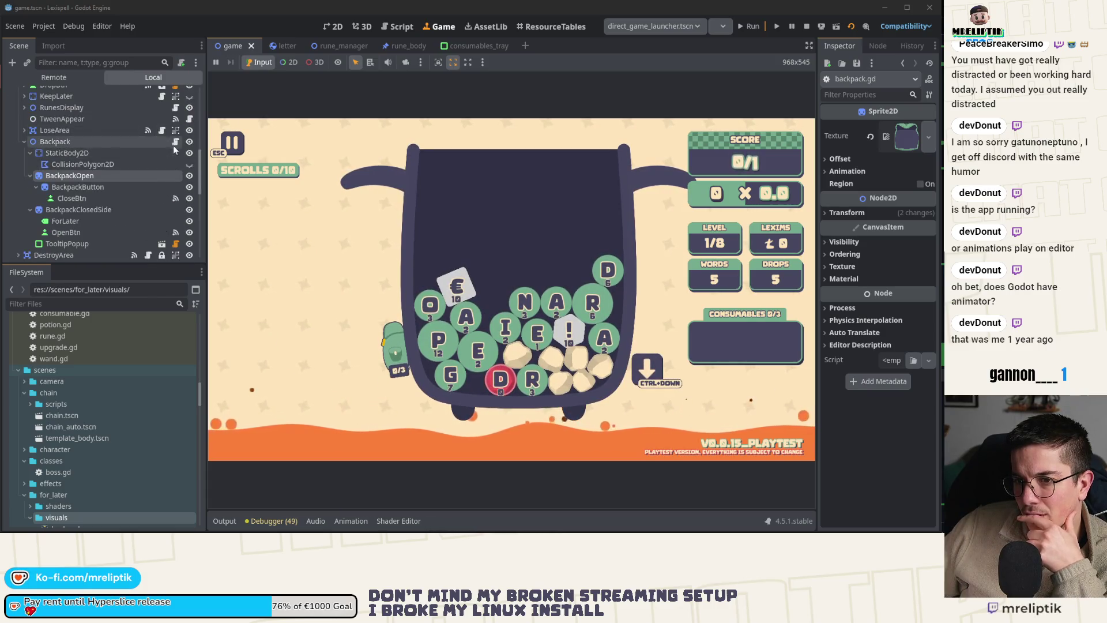
pyautogui.click(176, 143)
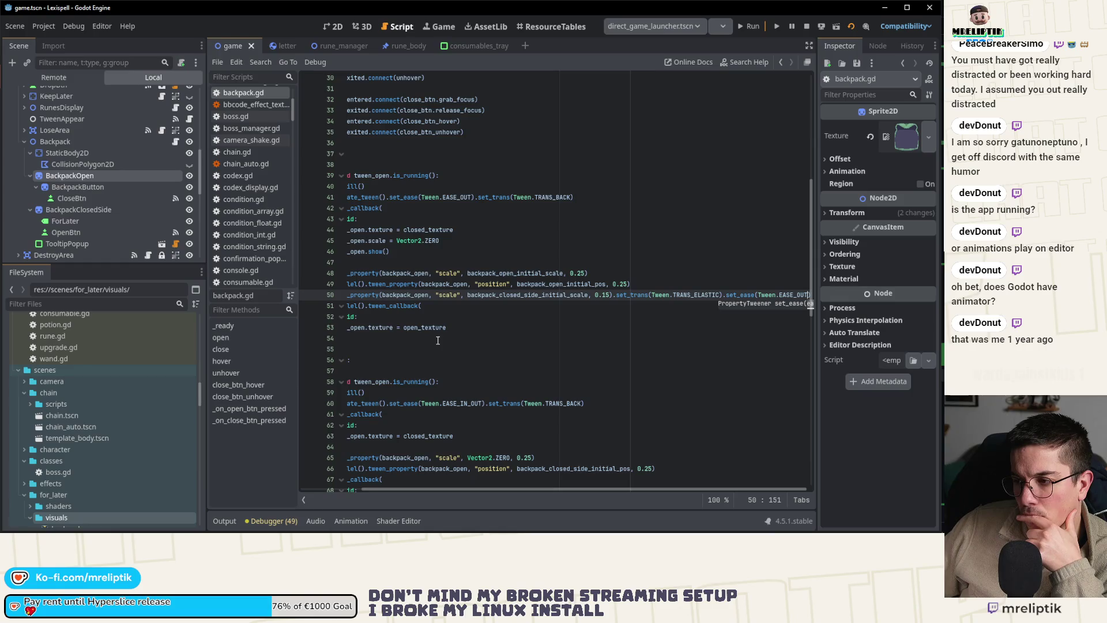
# - On line 50, replace backpack_closed_side_initial_scale with backpack_open_initial_scale copied from line 48
pyautogui.doubleClick(517, 294)
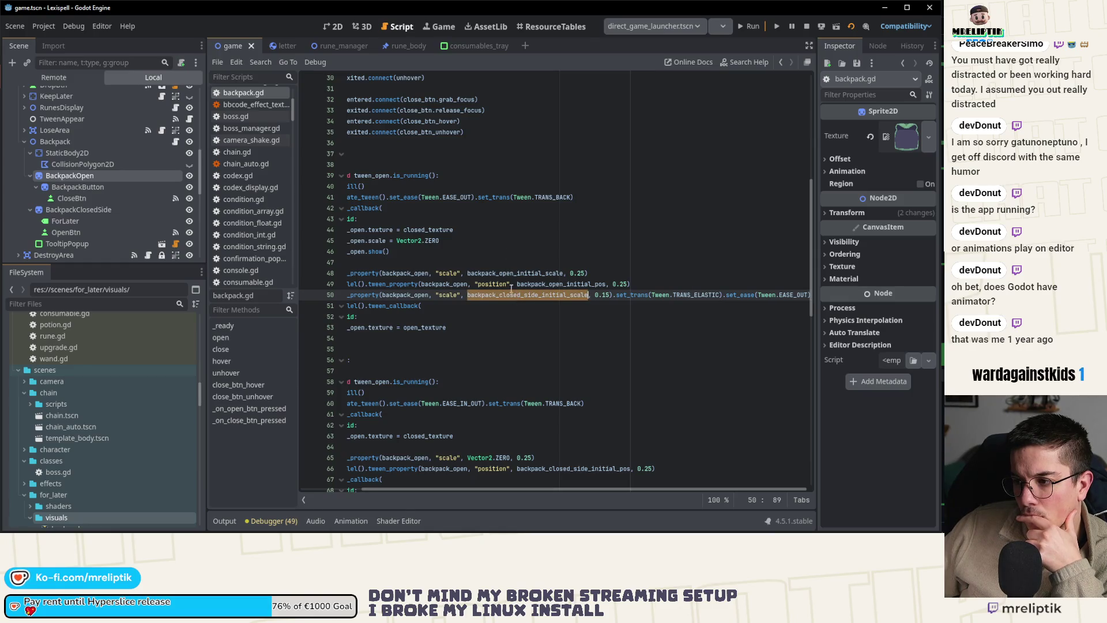
pyautogui.doubleClick(503, 274)
pyautogui.hotkey('ctrl', 'c')
pyautogui.doubleClick(503, 295)
pyautogui.hotkey('ctrl', 'v')
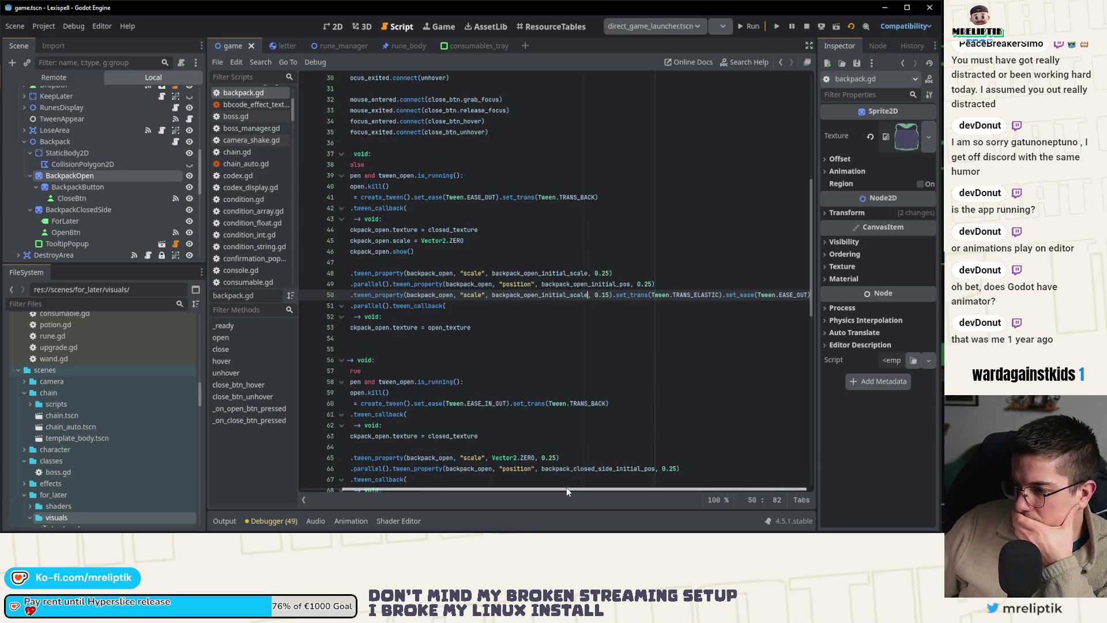
# - Break the transition call onto its own line with a backslash, save, and open the backpack in-game
pyautogui.moveTo(566, 489); pyautogui.dragTo(522, 488)
pyautogui.write('\\')
pyautogui.press('Return')
pyautogui.hotkey('ctrl', 's')
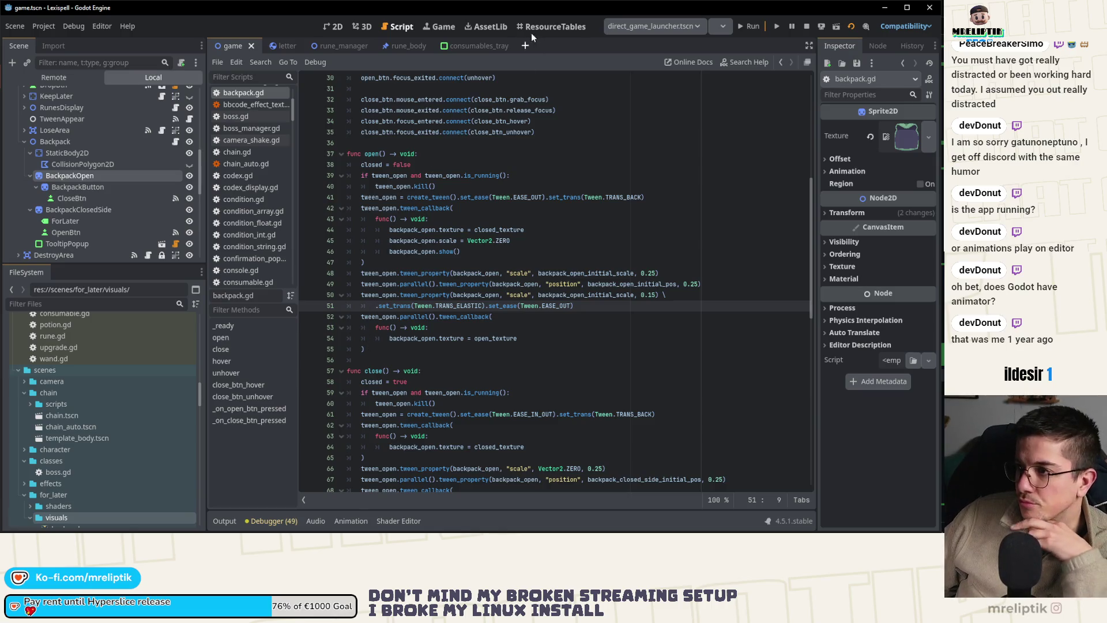
pyautogui.click(441, 27)
pyautogui.click(389, 348)
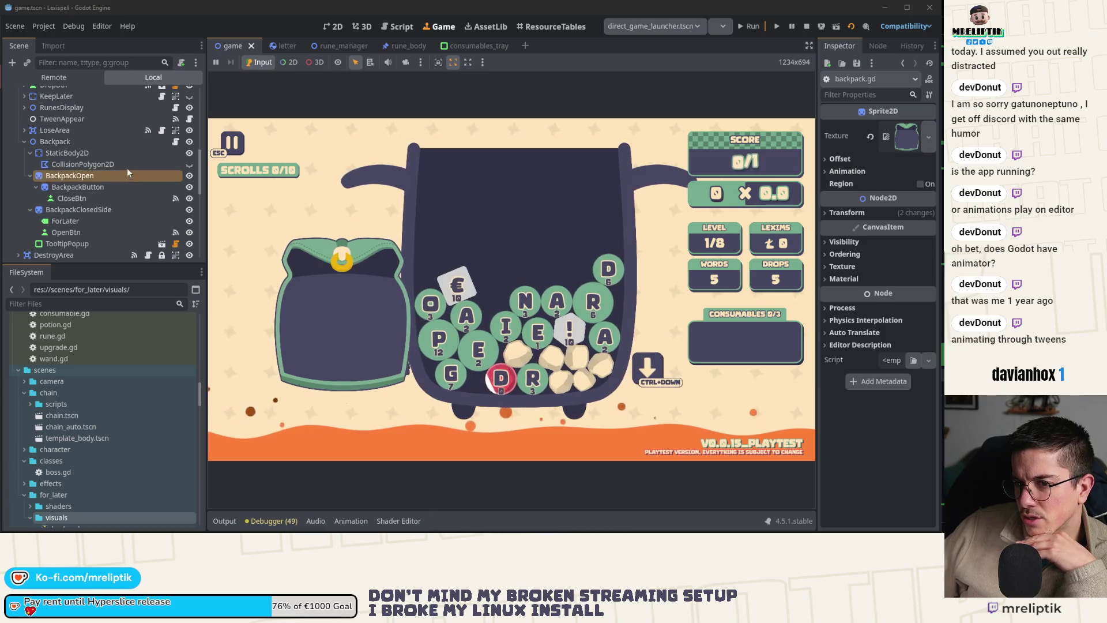
# - Make line 50's scale target backpack_open_initial_scale*1.1 and switch its transition to TRANS_BACK
pyautogui.click(176, 142)
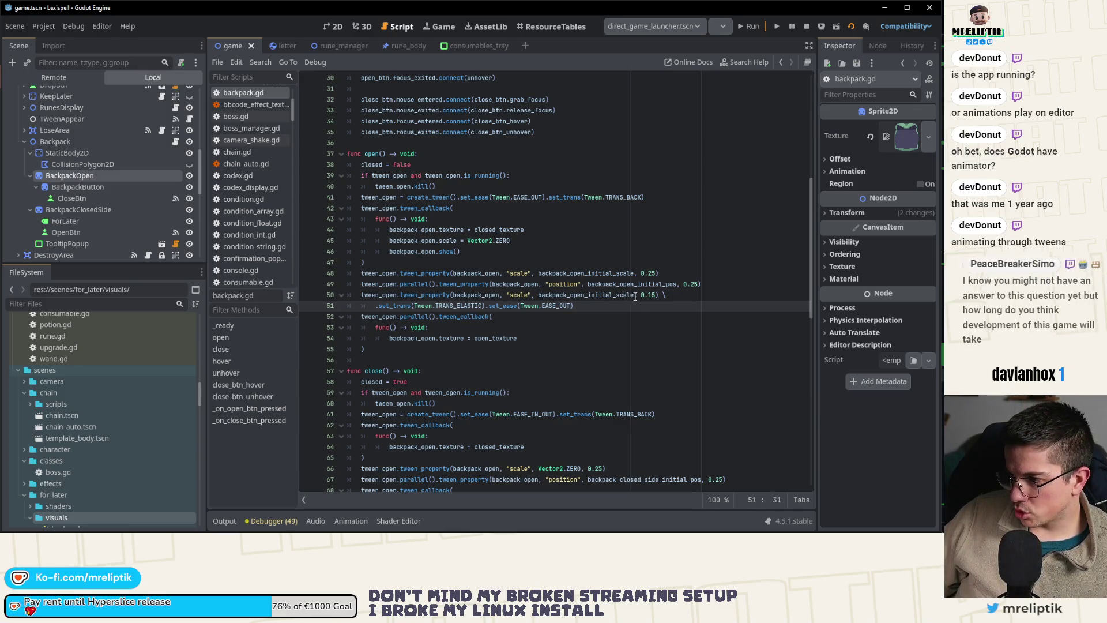
pyautogui.press('Up')
pyautogui.press('End')
pyautogui.write('+')
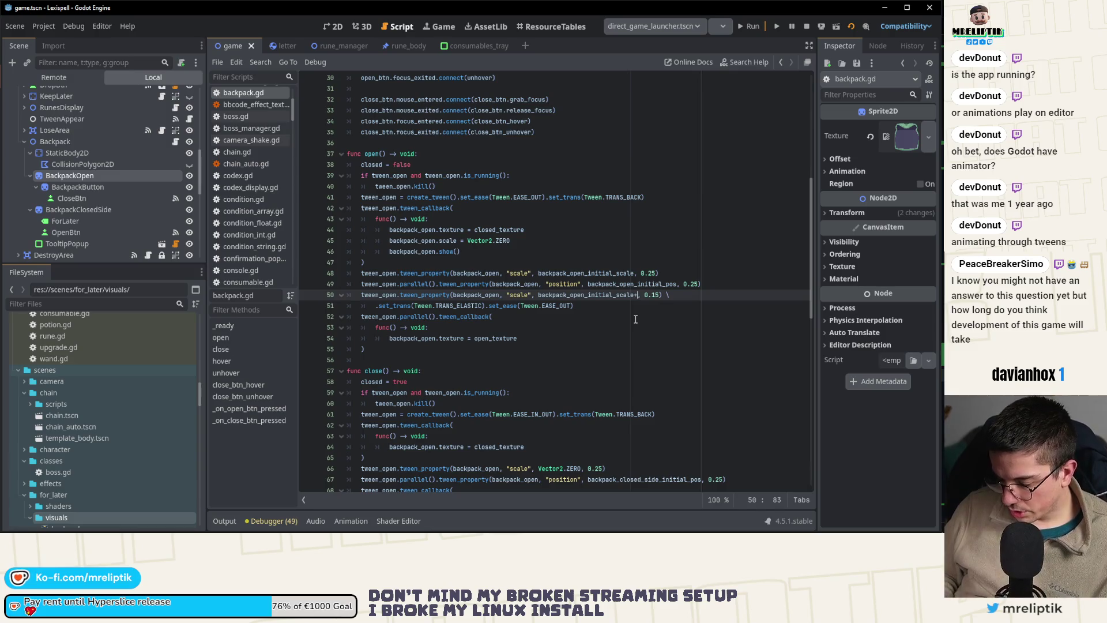
pyautogui.write('*')
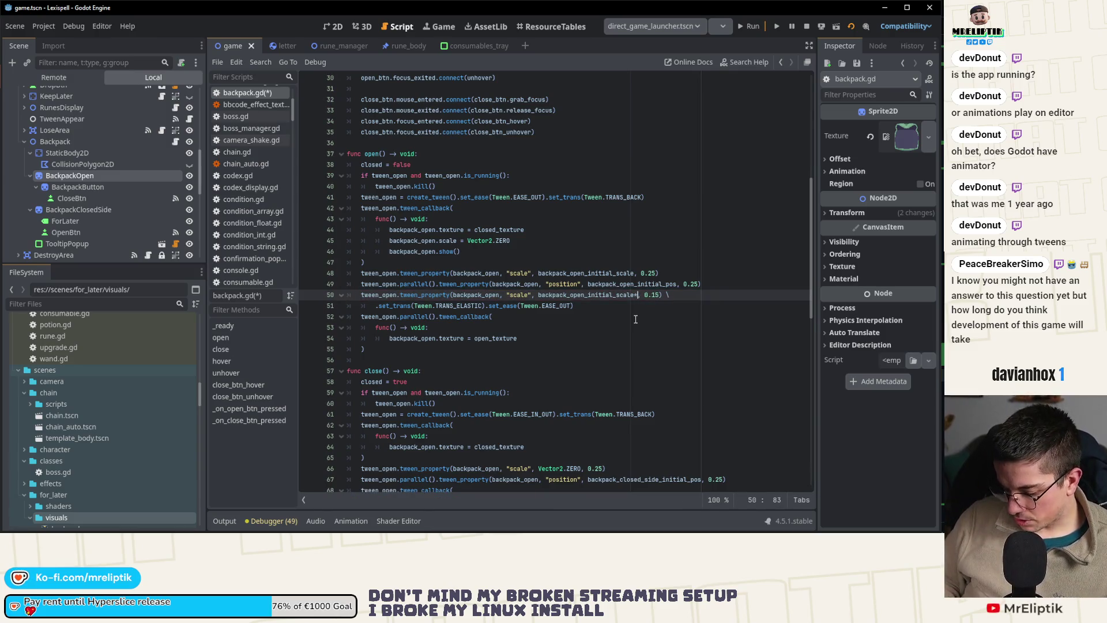
pyautogui.write('1.1')
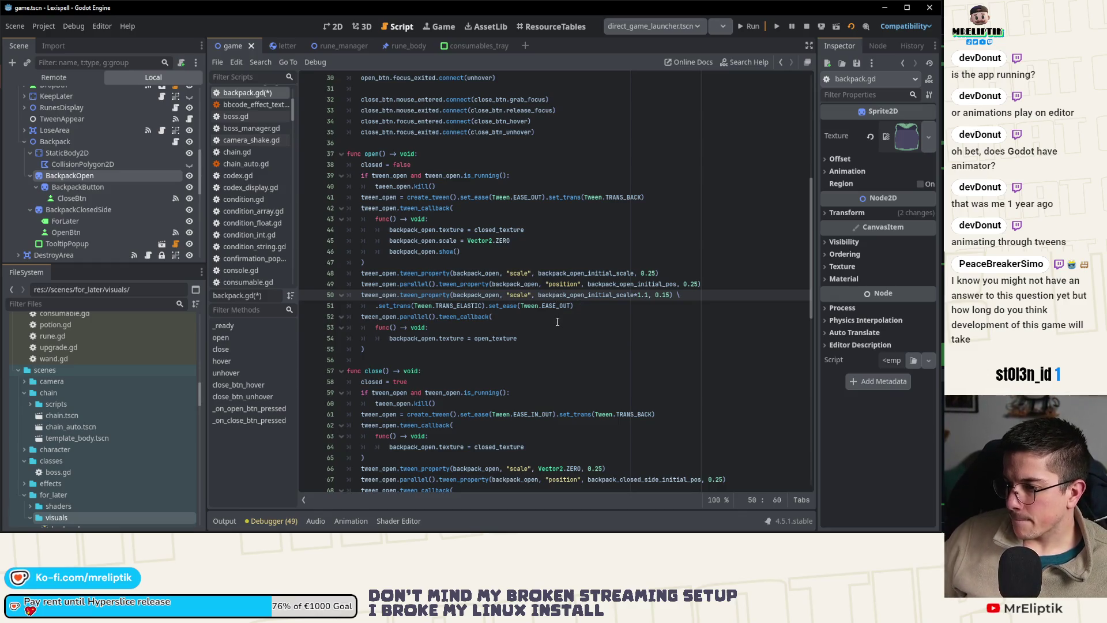
pyautogui.press('Down')
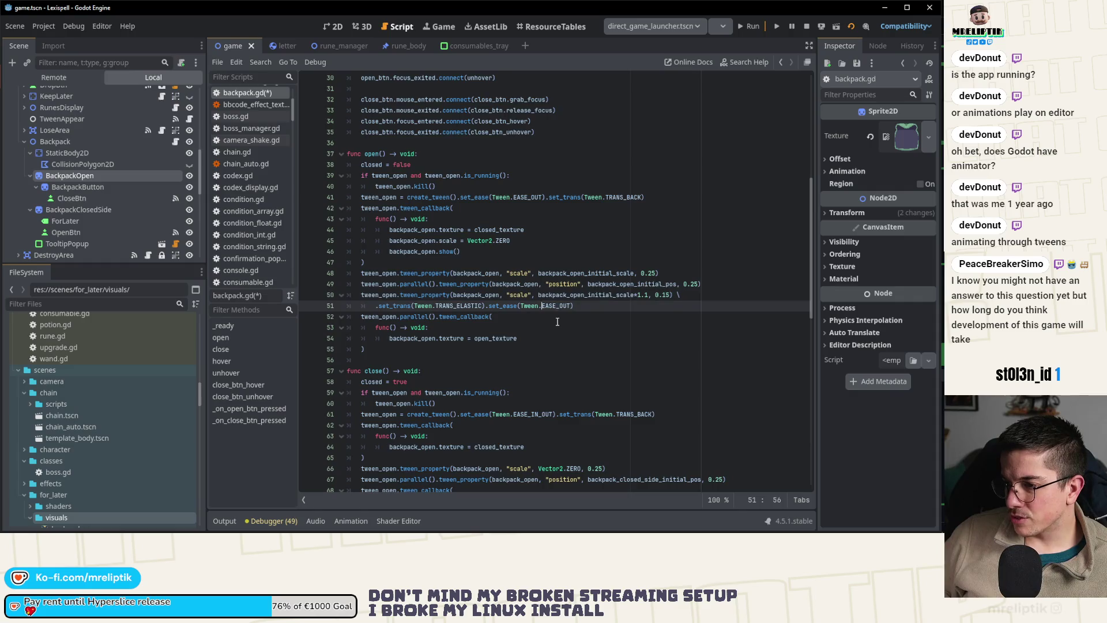
pyautogui.hotkey('ctrl', 'shift', 'Right')
pyautogui.write('RR')
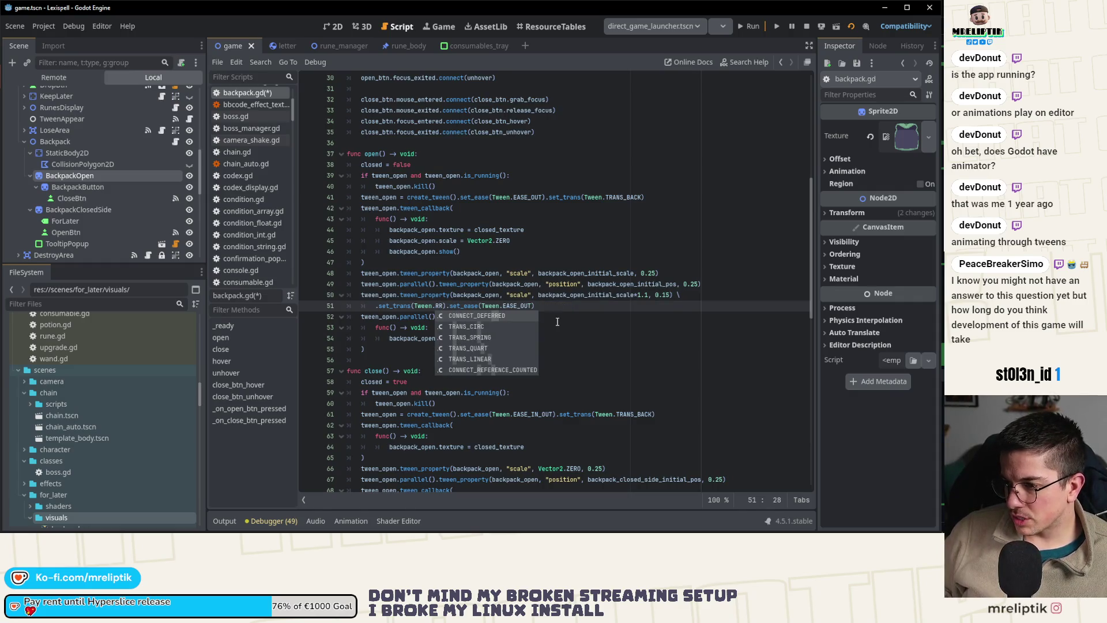
pyautogui.write('BA')
pyautogui.press('Return')
pyautogui.hotkey('ctrl', 'Right')
pyautogui.hotkey('ctrl', 'Right')
# - Duplicate the overshoot scale and transition lines as a new final step in open()
pyautogui.press('Up')
pyautogui.hotkey('ctrl', 'c')
pyautogui.press('Down')
pyautogui.press('Down')
pyautogui.press('Down')
pyautogui.hotkey('ctrl', 'v')
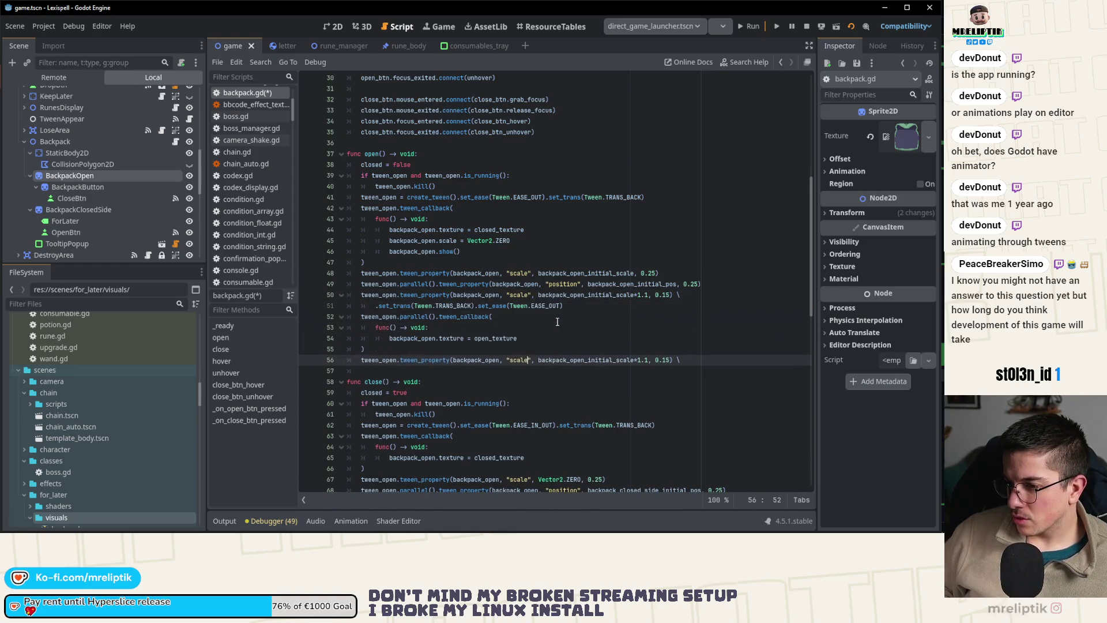
pyautogui.hotkey('ctrl', 'Right')
pyautogui.hotkey('ctrl', 'Right')
pyautogui.press('Up')
pyautogui.press('Up')
pyautogui.press('Up')
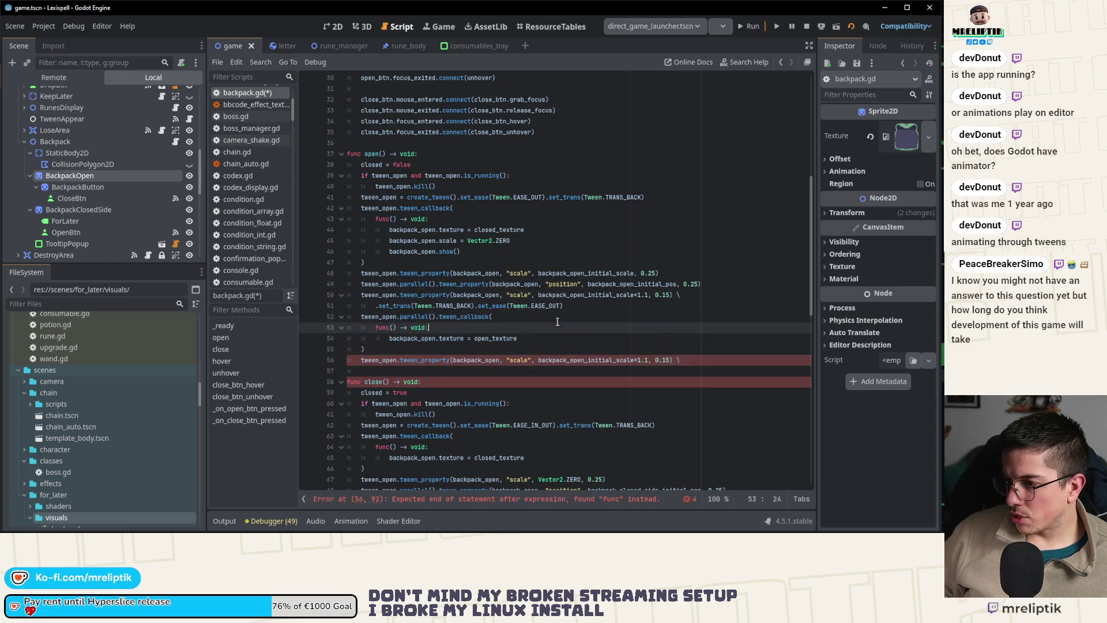
pyautogui.hotkey('ctrl', 'c')
pyautogui.press('Down')
pyautogui.press('Down')
pyautogui.press('Down')
pyautogui.hotkey('ctrl', 'v')
# - Set the settling step's transition to TRANS_CUBIC and its ease to EASE_IN_OUT
pyautogui.hotkey('ctrl', 'Left')
pyautogui.hotkey('ctrl', 'Left')
pyautogui.hotkey('ctrl', 'Left')
pyautogui.hotkey('ctrl', 'shift', 'Right')
pyautogui.write('TRA')
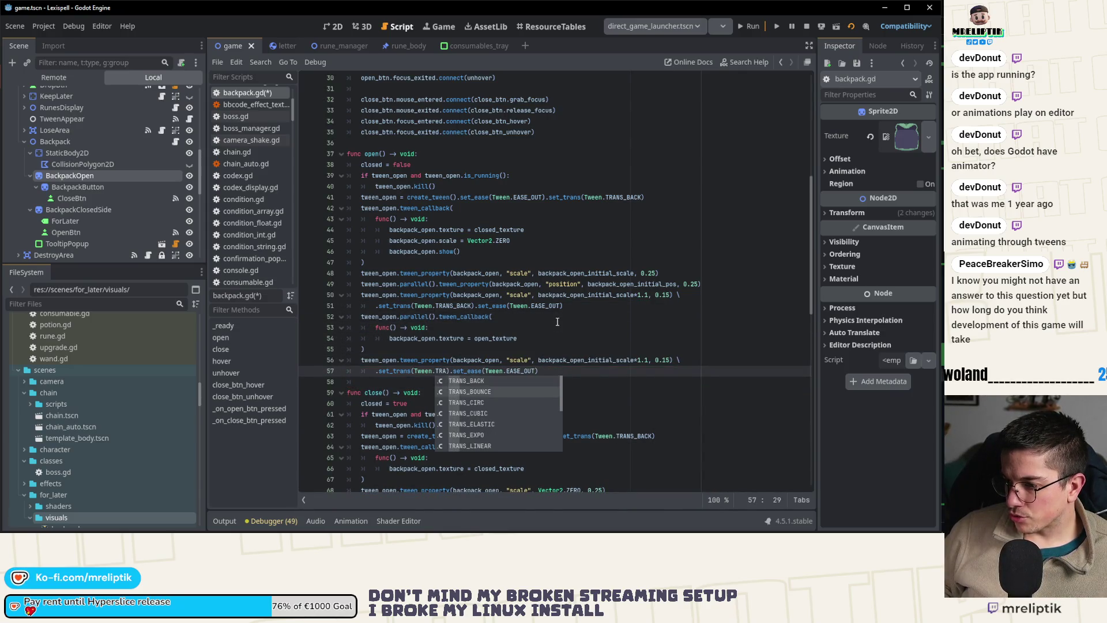
pyautogui.press('Down')
pyautogui.press('Down')
pyautogui.press('Up')
pyautogui.press('Up')
pyautogui.press('Up')
pyautogui.press('Up')
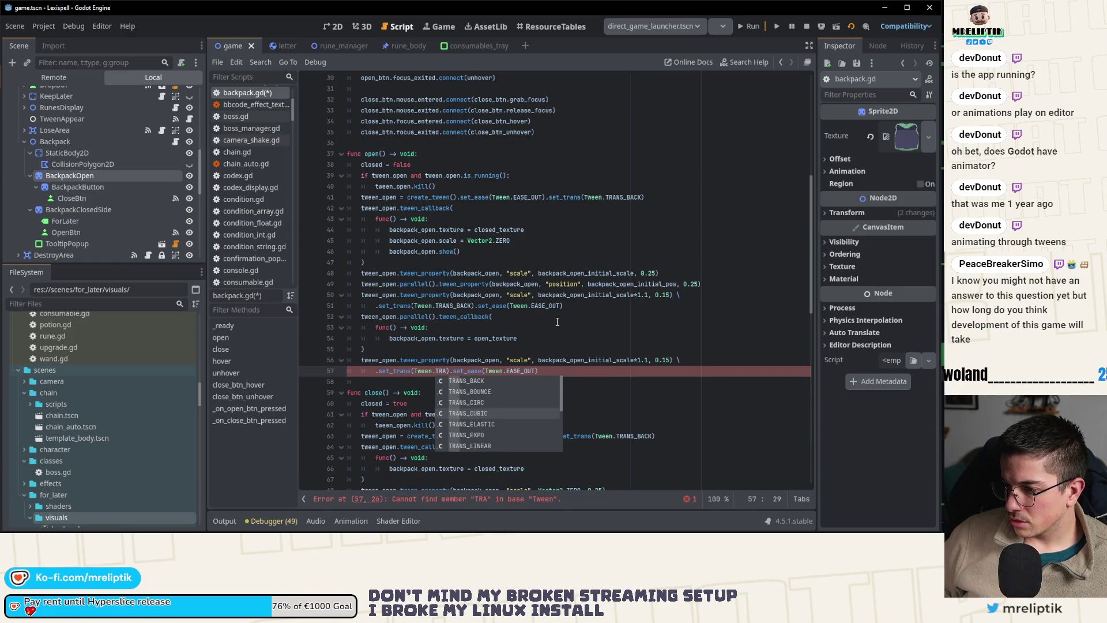
pyautogui.press('Return')
pyautogui.press('End')
pyautogui.press('BackSpace')
pyautogui.press('BackSpace')
pyautogui.press('BackSpace')
pyautogui.write('INS')
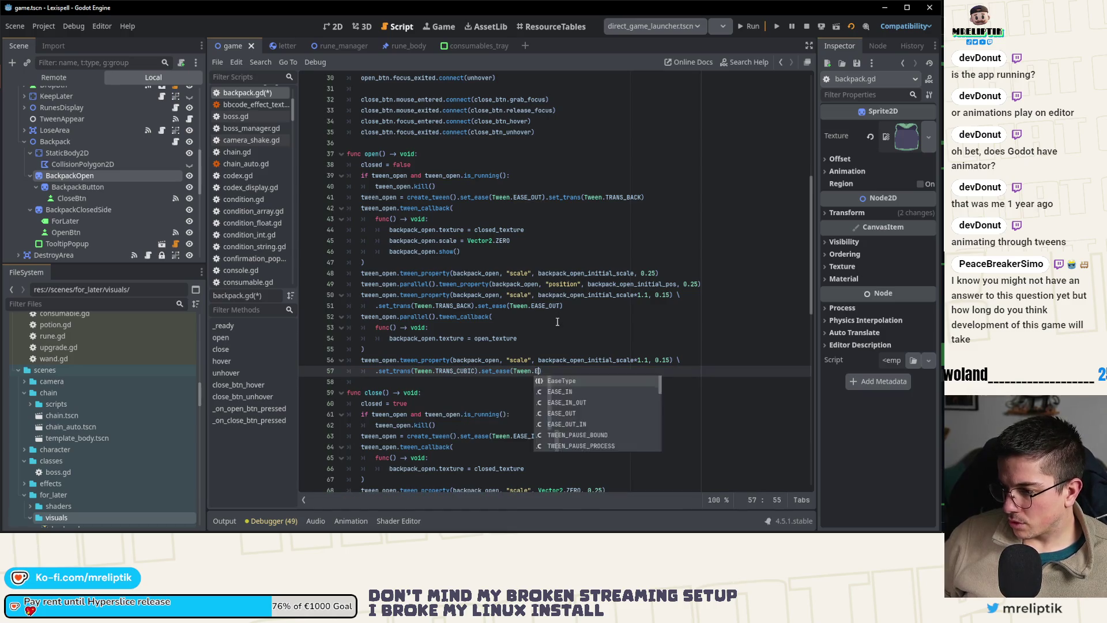
pyautogui.press('Down')
pyautogui.press('Return')
# - Shorten both the settling and overshoot steps to 0.1 seconds, save, and return to the game
pyautogui.press('Up')
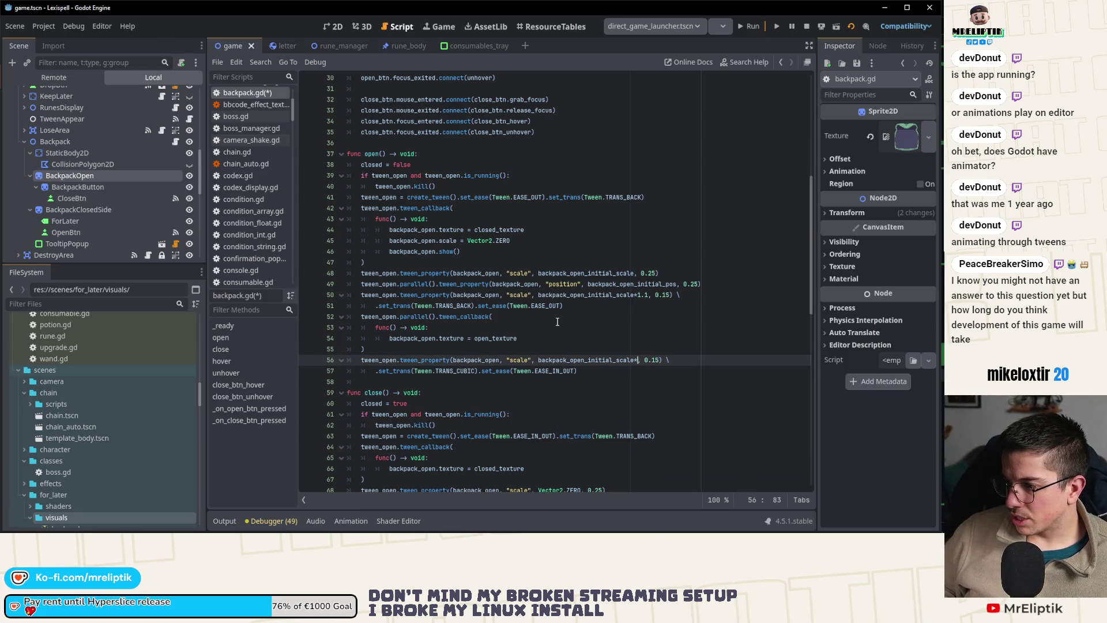
pyautogui.press('BackSpace')
pyautogui.press('Up')
pyautogui.press('Up')
pyautogui.press('Up')
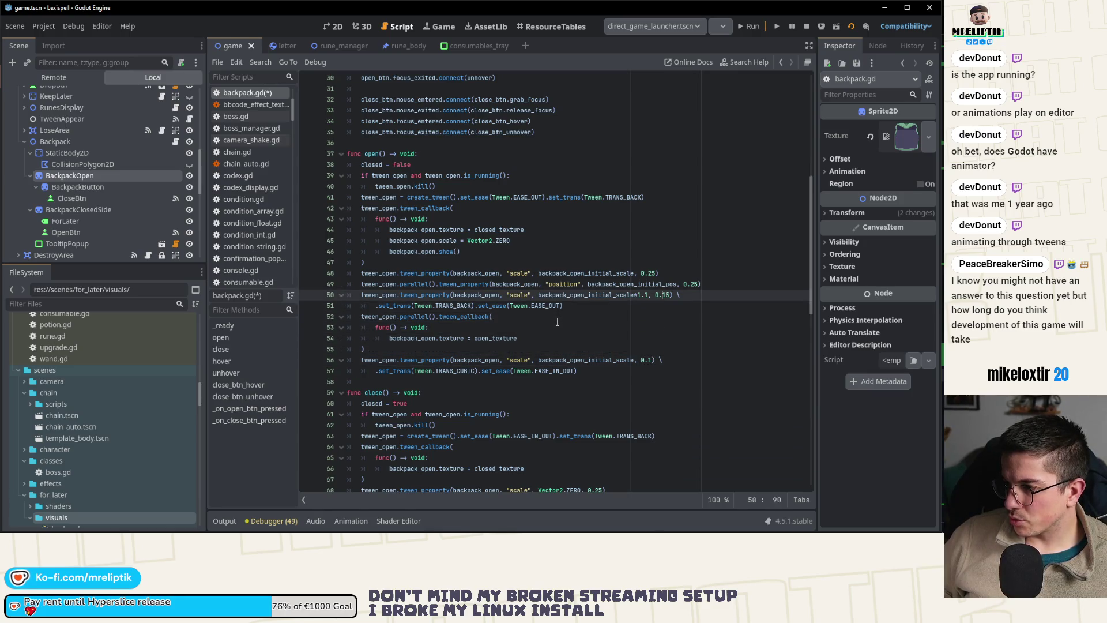
pyautogui.press('BackSpace')
pyautogui.write('1')
pyautogui.hotkey('ctrl', 's')
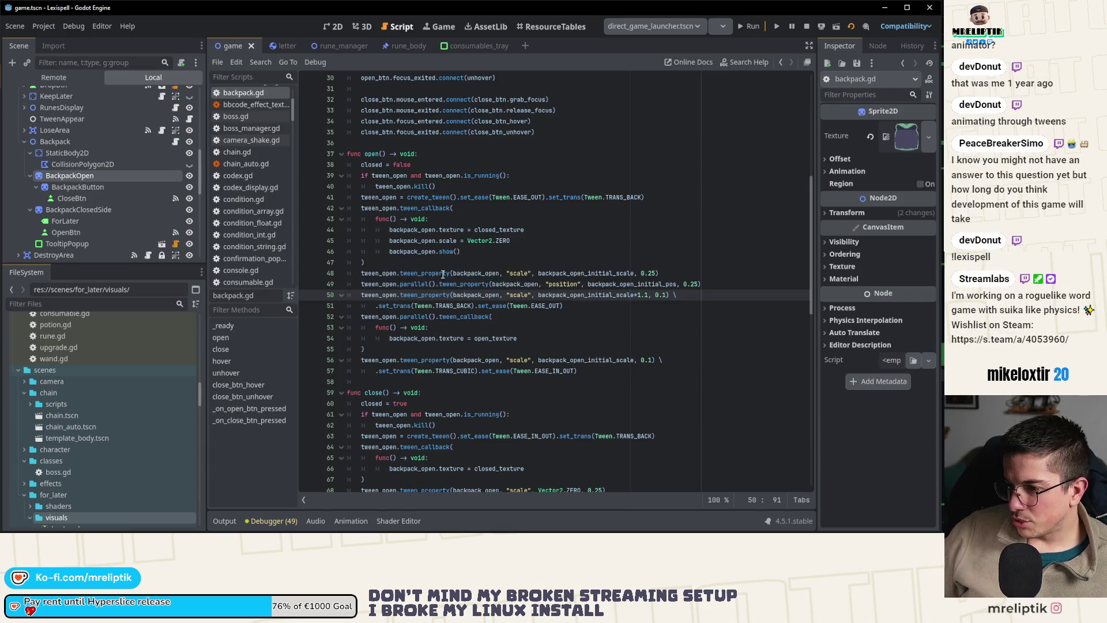
pyautogui.moveTo(423, 357)
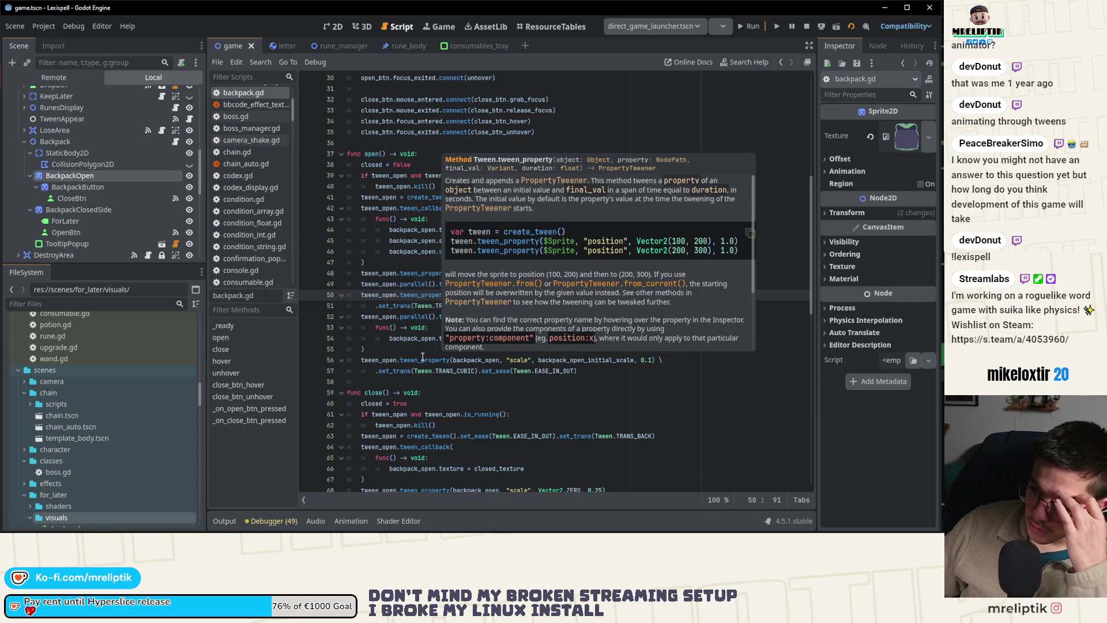
pyautogui.click(453, 24)
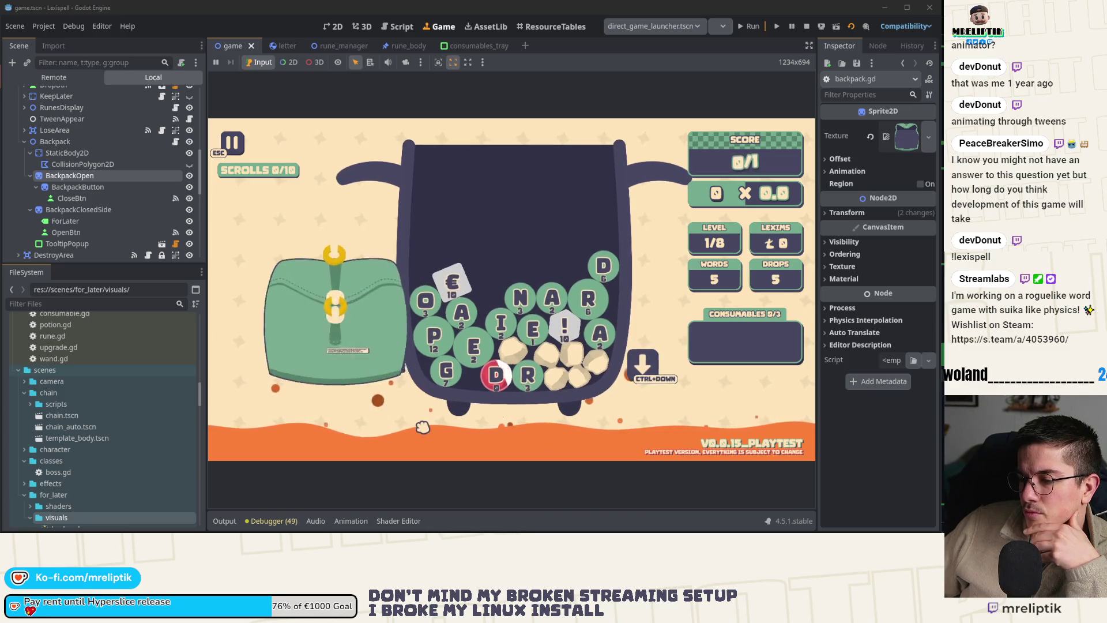
# - Open and close the backpack repeatedly in the running game, then select the Backpack node
pyautogui.moveTo(407, 377)
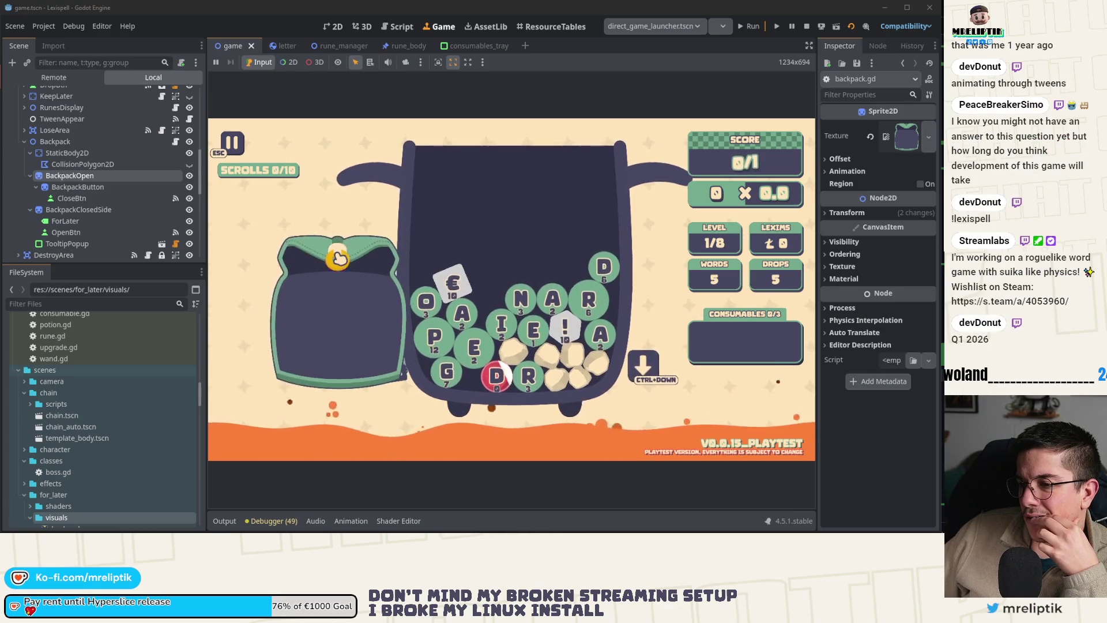
pyautogui.click(393, 366)
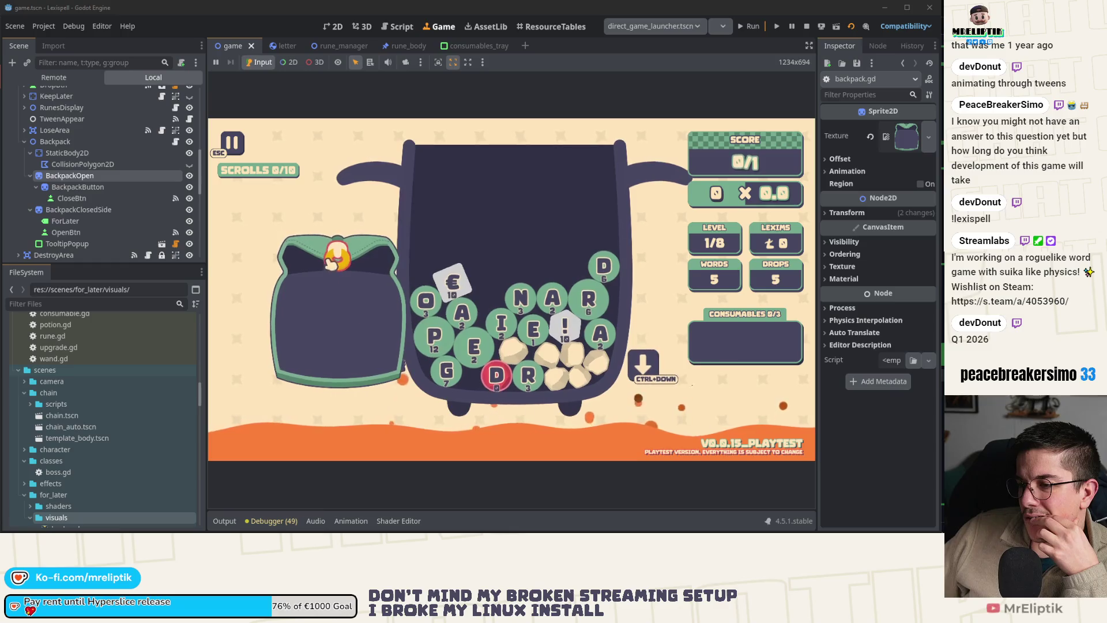
pyautogui.moveTo(395, 383)
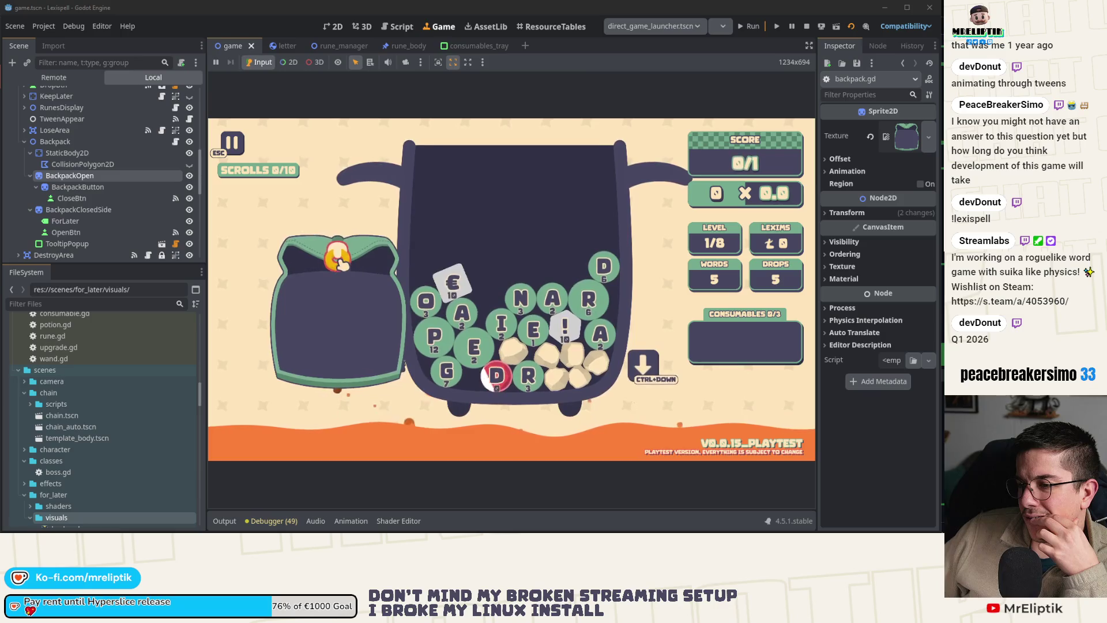
pyautogui.moveTo(364, 299)
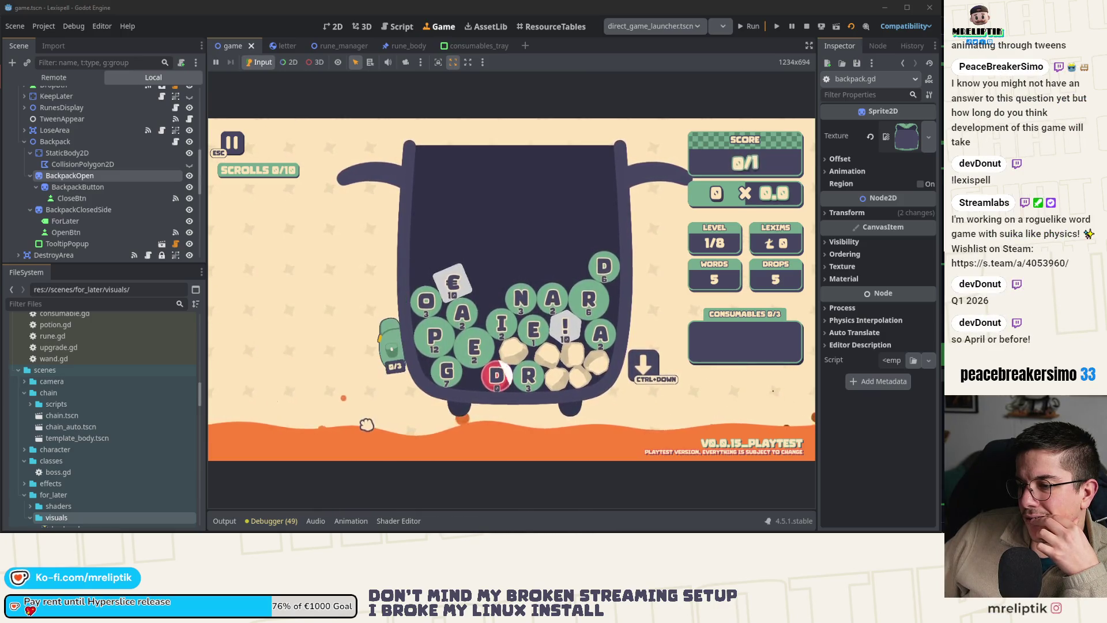
pyautogui.click(342, 263)
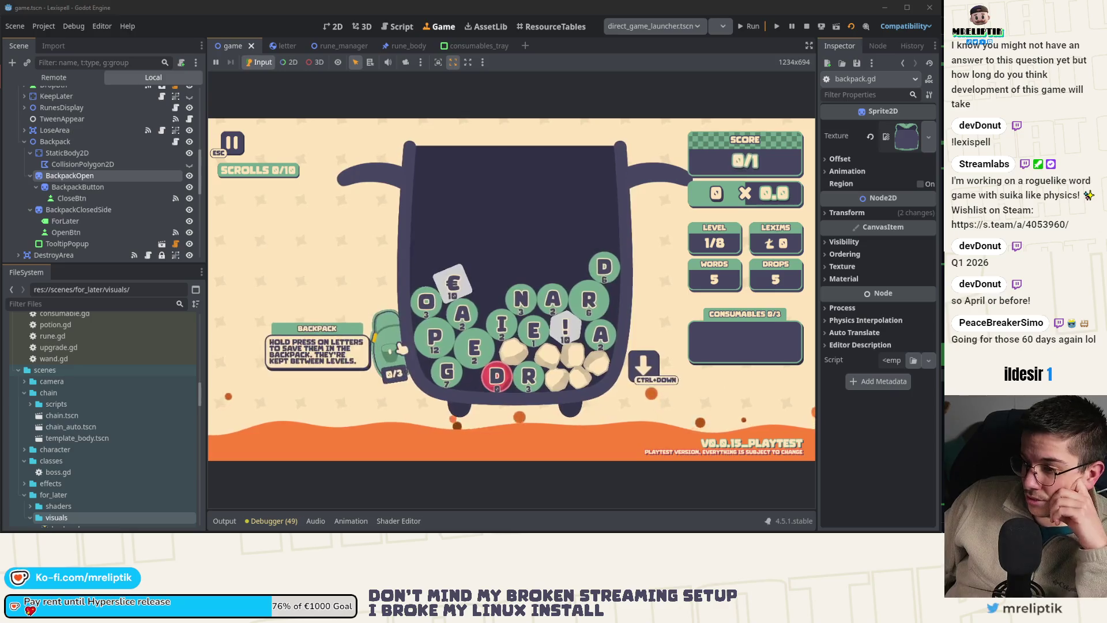
pyautogui.click(391, 367)
pyautogui.click(339, 258)
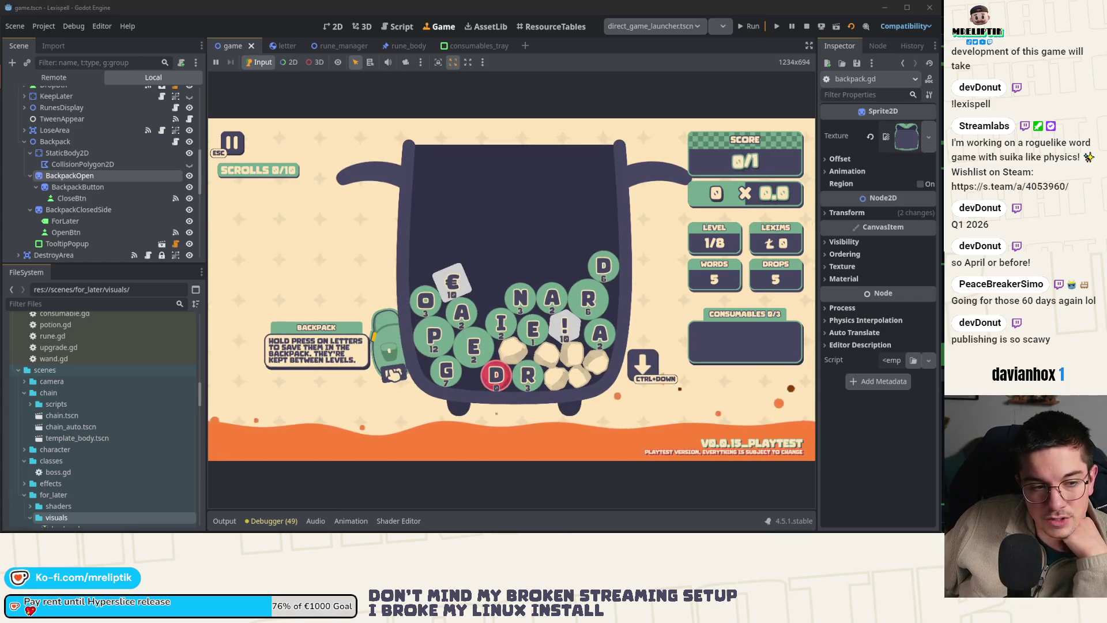
pyautogui.click(394, 374)
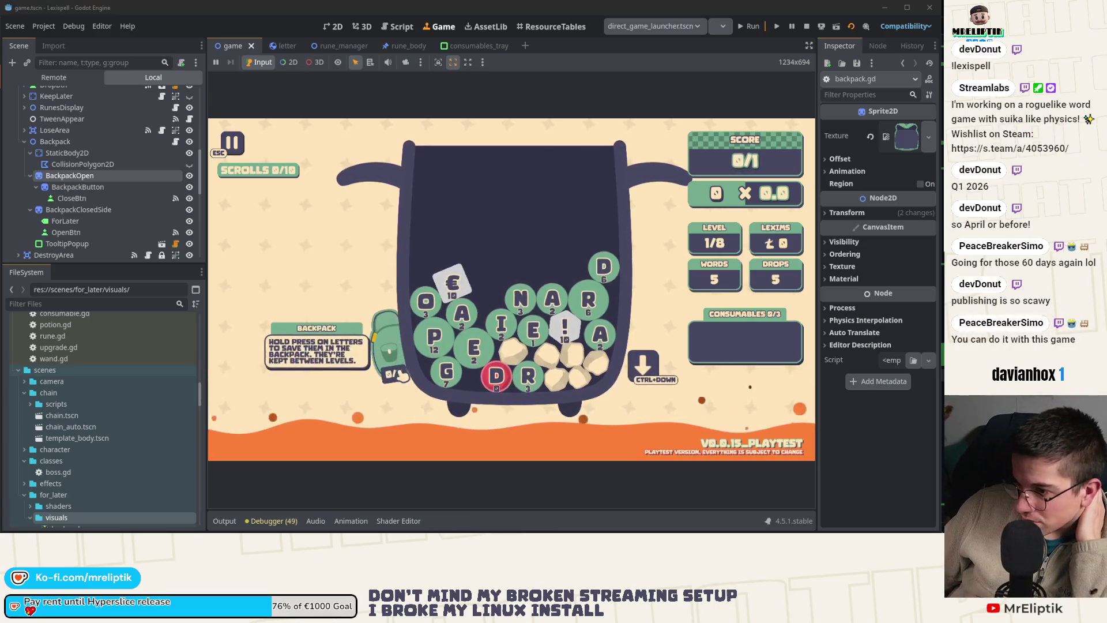
pyautogui.click(160, 143)
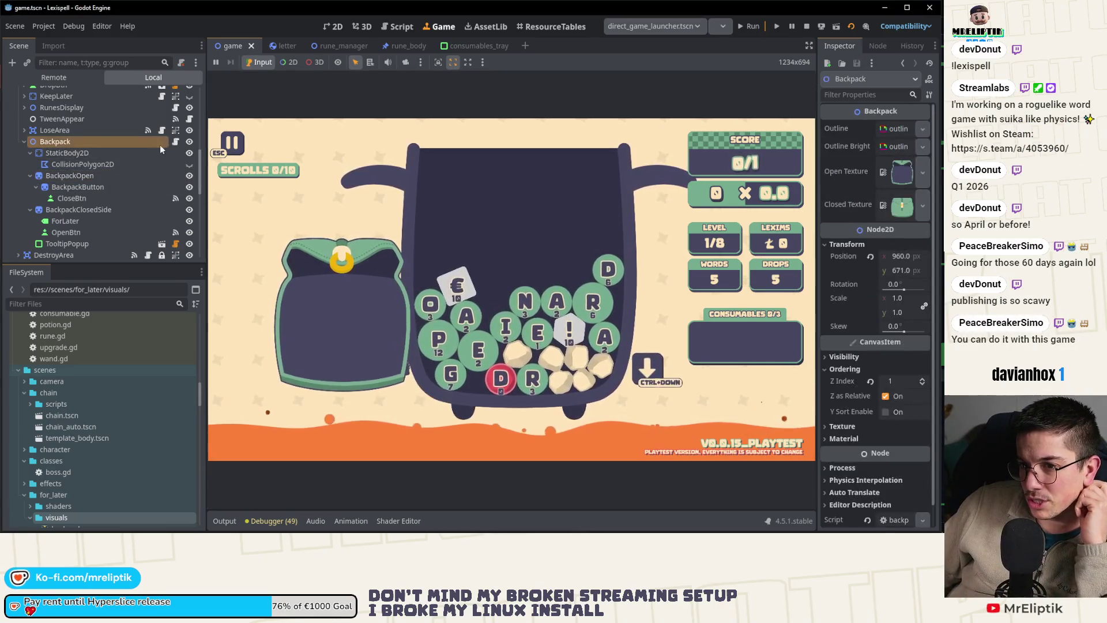
# - Open backpack.gd and inspect the close() tween's Vector2 scale, EASE_IN_OUT and TRANS_BACK settings
pyautogui.click(174, 141)
pyautogui.click(391, 154)
pyautogui.scroll(-6, 518, 325)
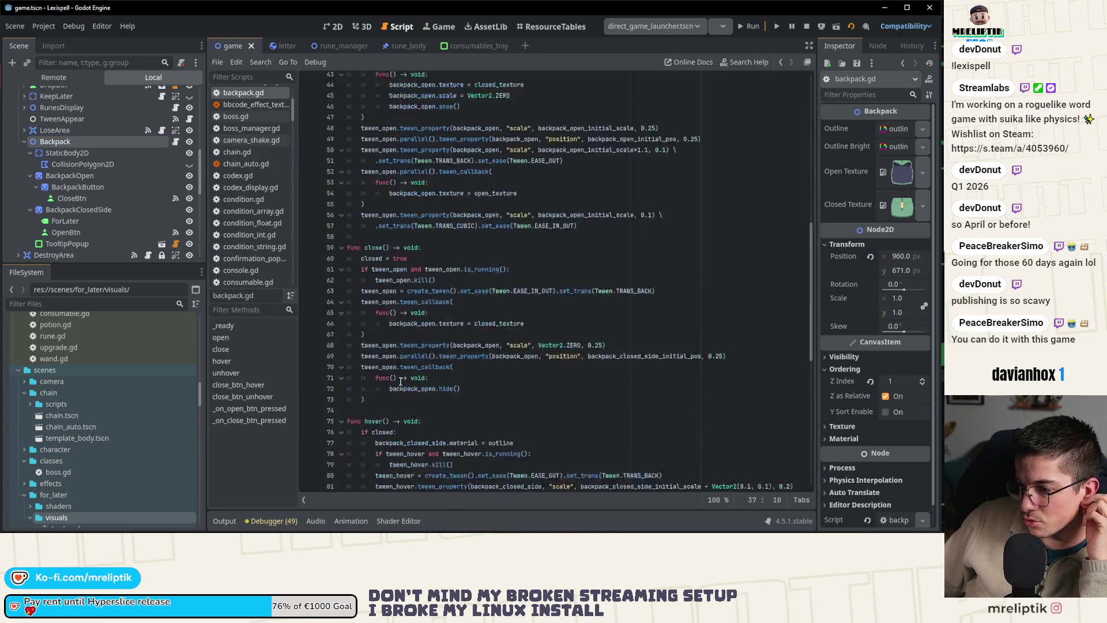
pyautogui.scroll(1, 569, 297)
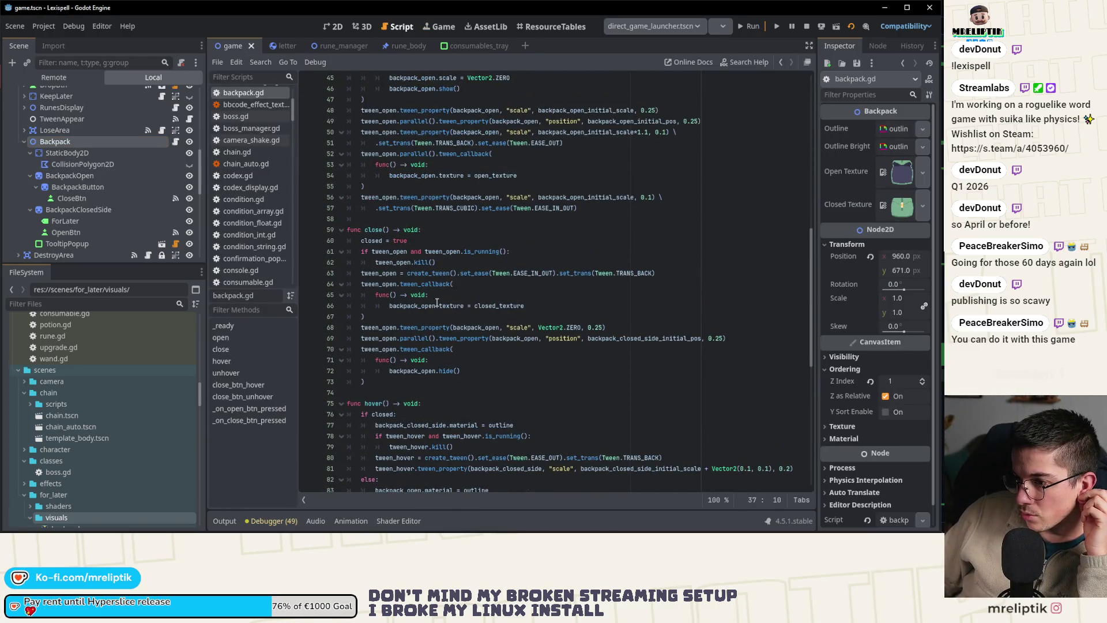
pyautogui.doubleClick(545, 327)
pyautogui.scroll(1, 523, 291)
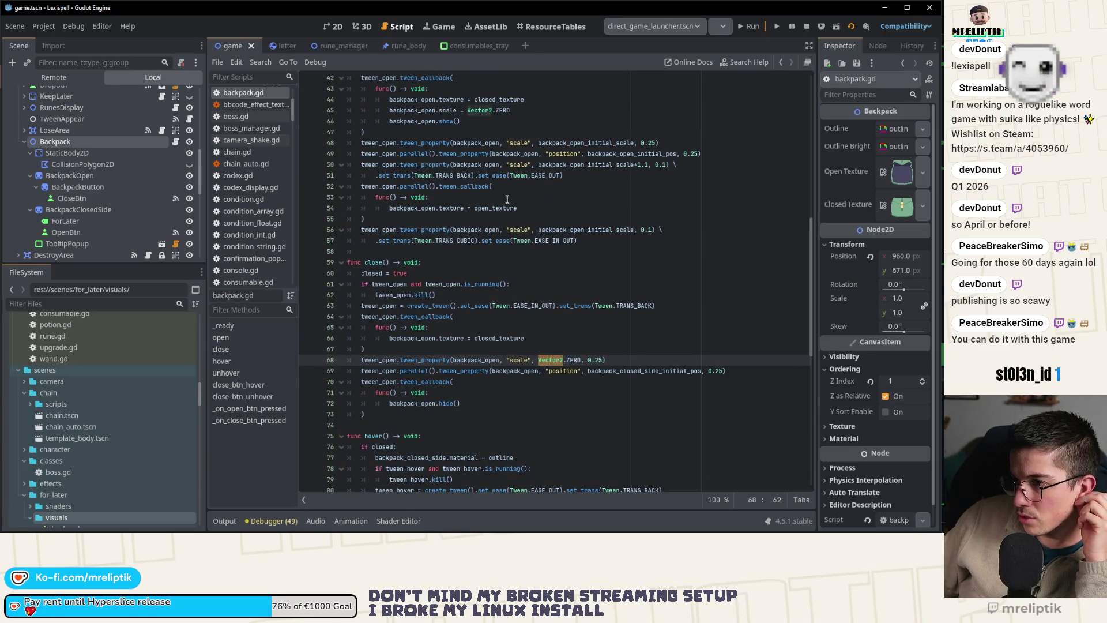
pyautogui.doubleClick(525, 305)
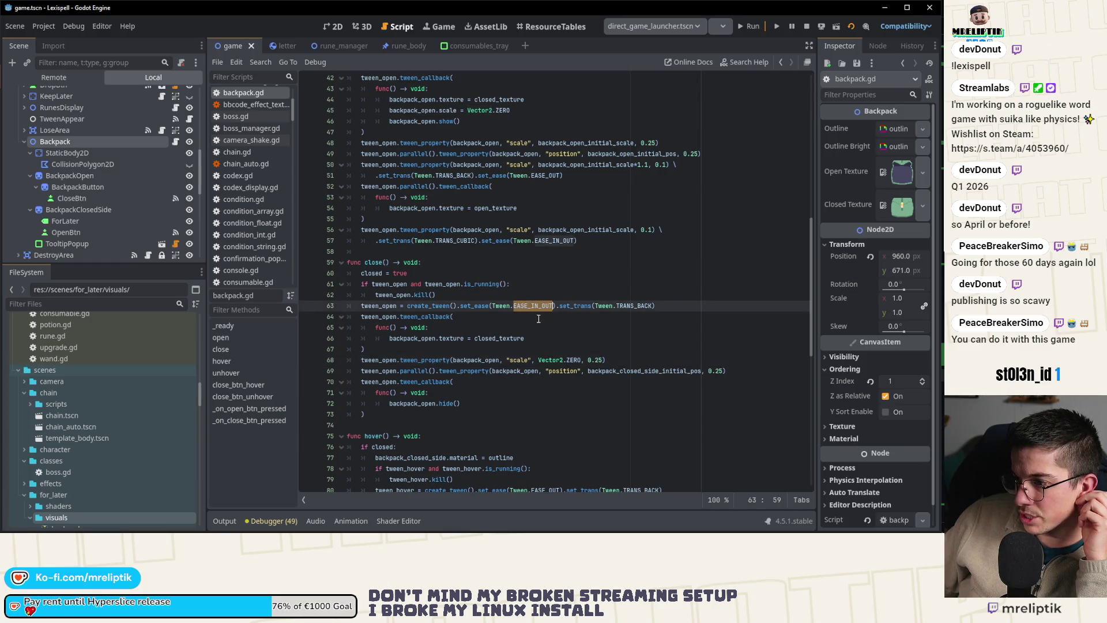
pyautogui.doubleClick(624, 309)
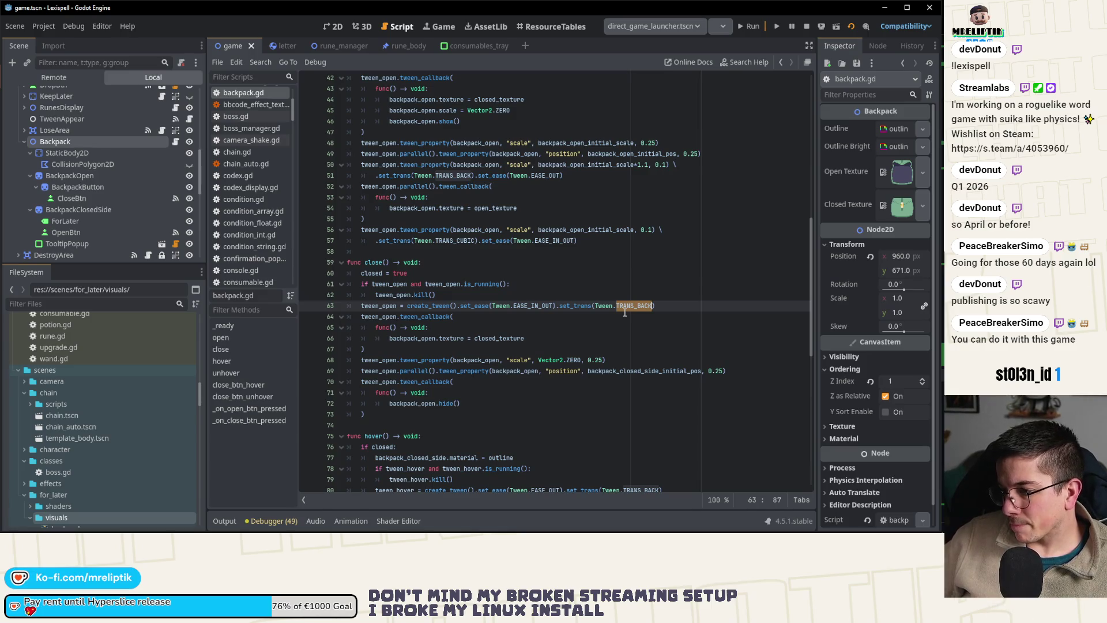
# - Append .set_trans(Tween.TRANS_CUBIC) to close()'s shrink-to-zero scale tween line
pyautogui.click(619, 363)
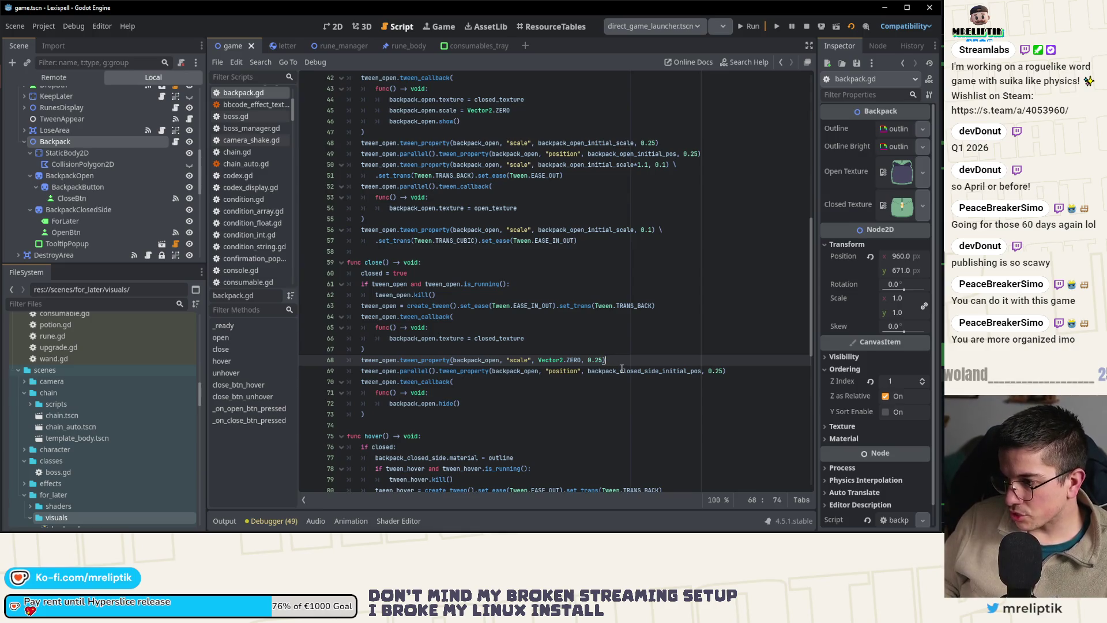
pyautogui.write('.set_trans(')
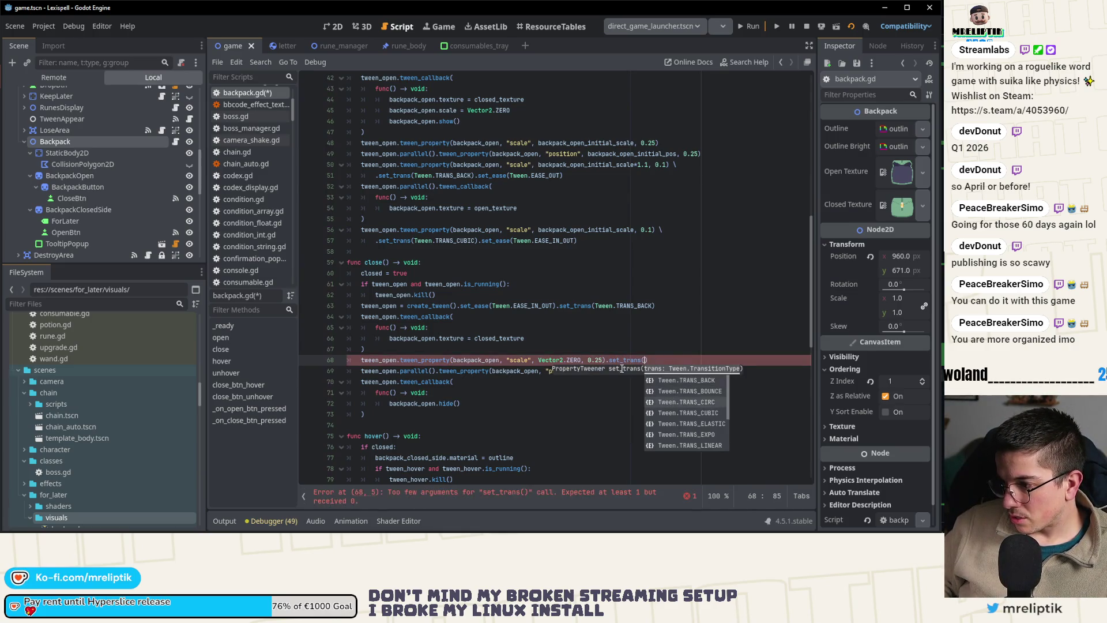
pyautogui.press('Down')
pyautogui.press('Return')
pyautogui.click(603, 394)
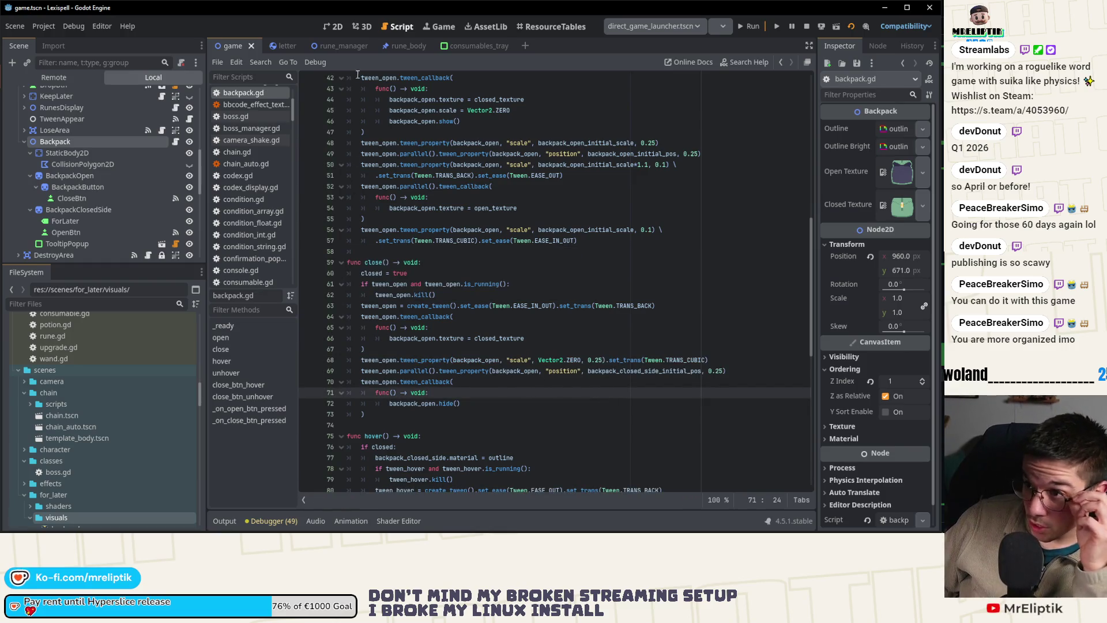
pyautogui.click(334, 27)
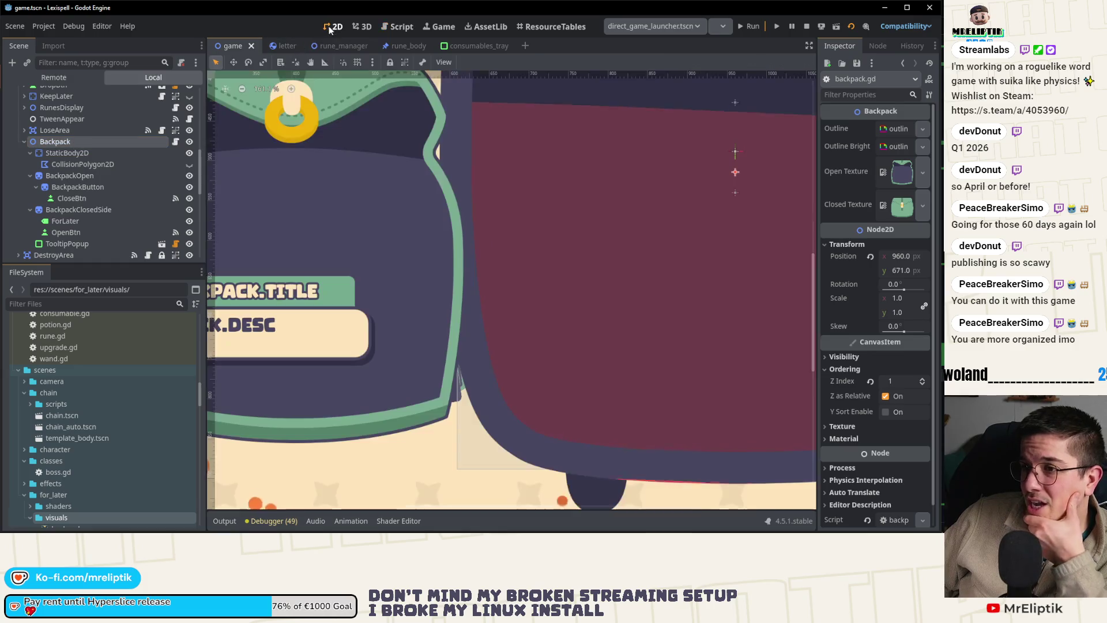
# - Select BackpackButton, reopen backpack.gd and highlight where backpack_open is used
pyautogui.click(80, 189)
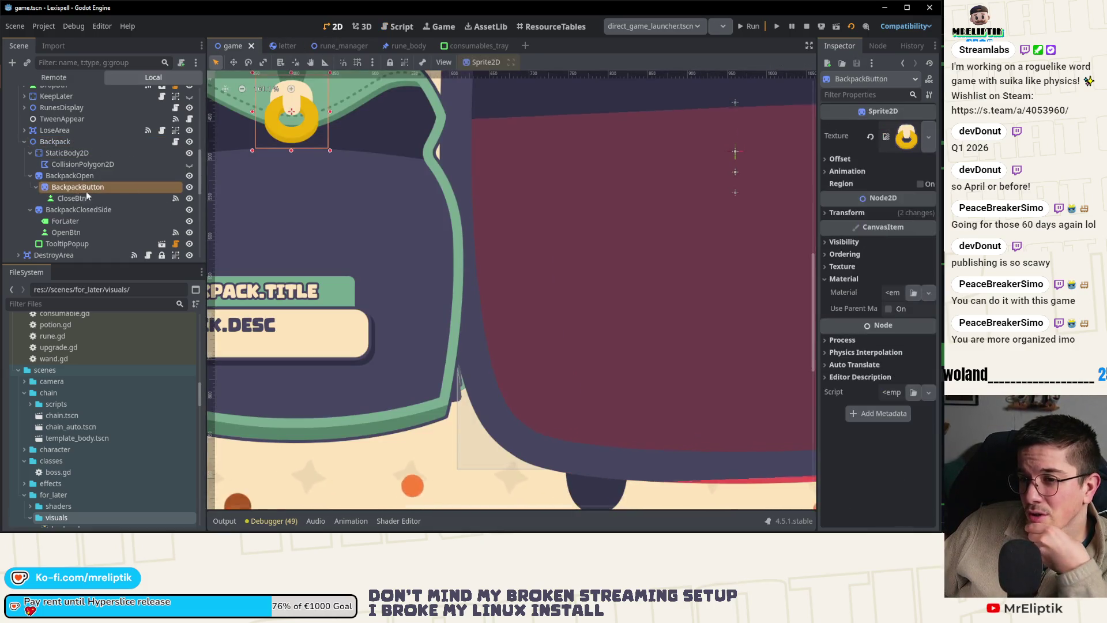
pyautogui.scroll(3, 394, 225)
pyautogui.scroll(-3, 393, 227)
pyautogui.scroll(2, 356, 234)
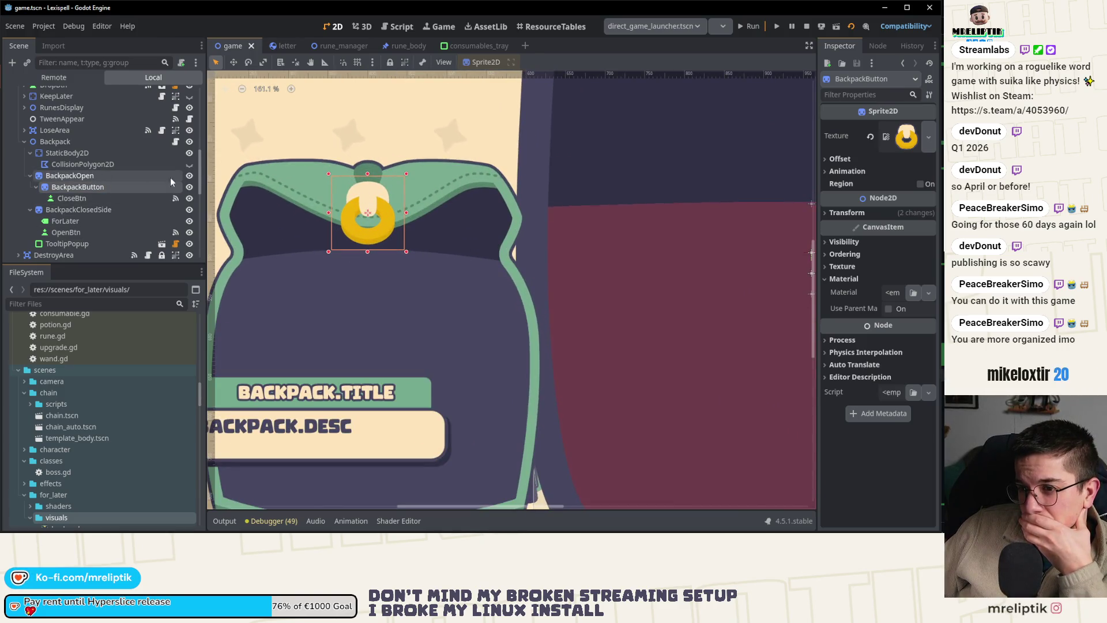
pyautogui.click(176, 142)
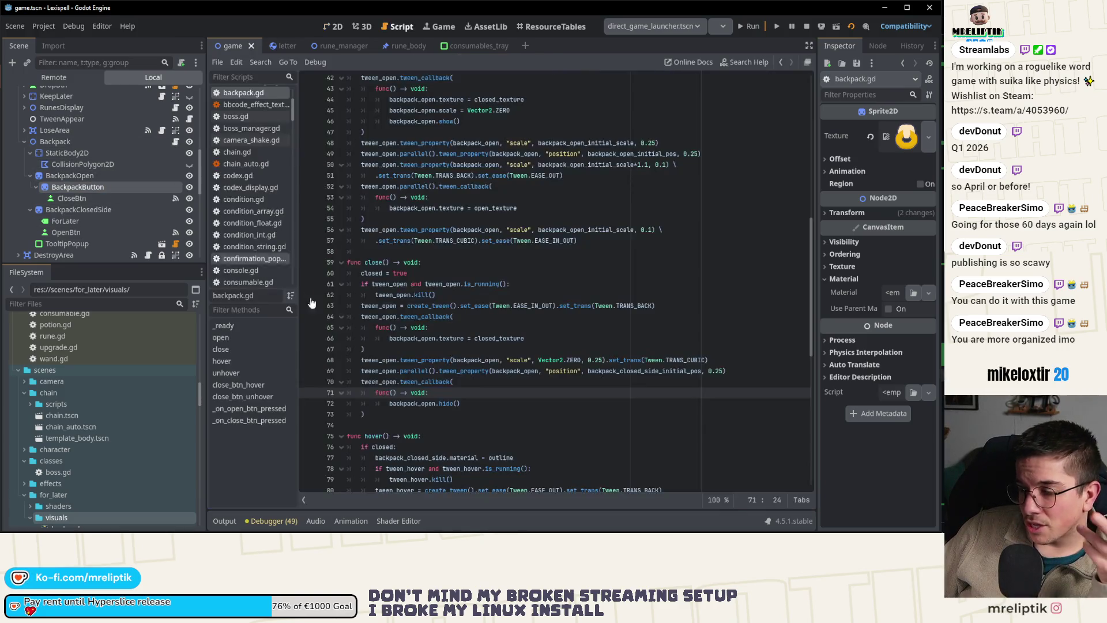
pyautogui.click(462, 403)
pyautogui.scroll(2, 476, 340)
pyautogui.doubleClick(413, 467)
pyautogui.scroll(-3, 417, 463)
pyautogui.scroll(1, 442, 372)
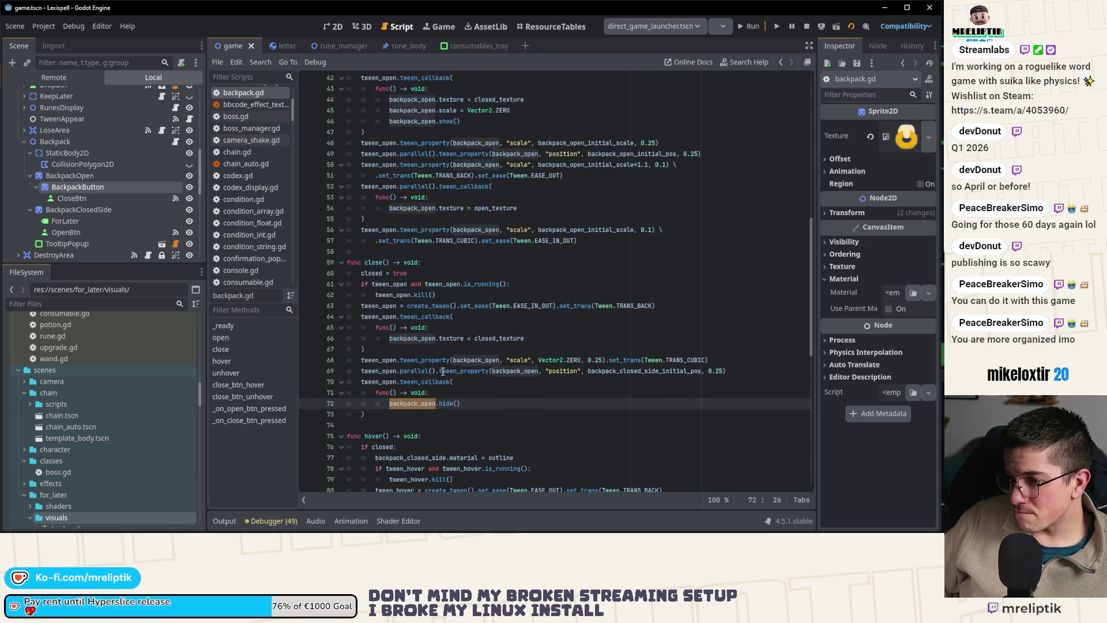
# - Add a backpack_button.show() line after the closed_texture swap in the close callback
pyautogui.click(417, 340)
pyautogui.click(557, 345)
pyautogui.click(557, 339)
pyautogui.press('Return')
pyautogui.write('backpack_button')
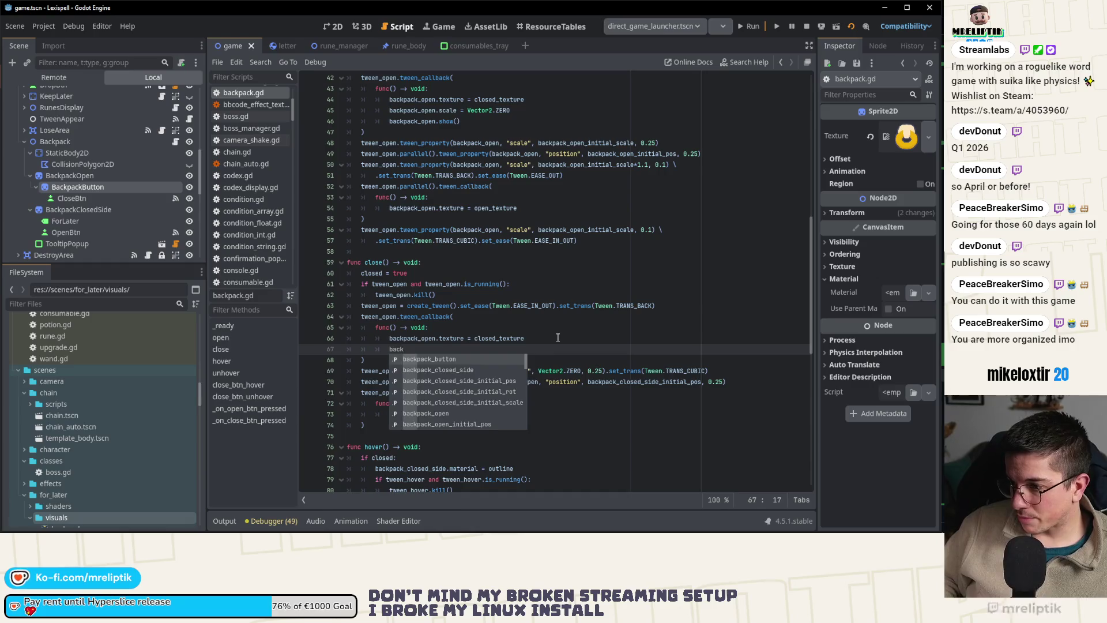
pyautogui.press('Return')
pyautogui.write('.show(')
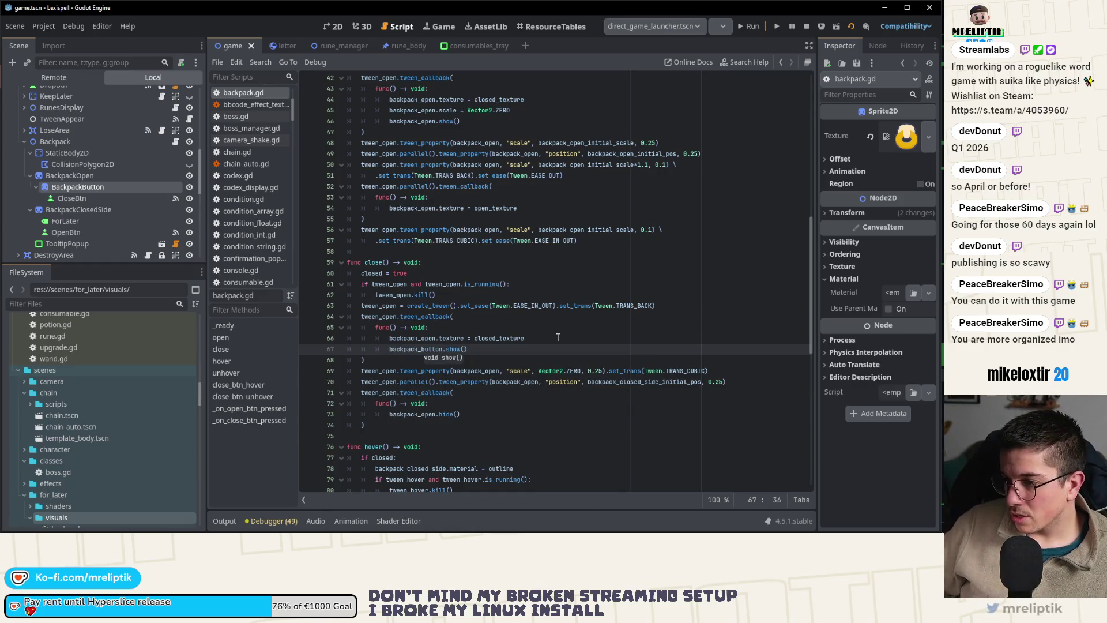
# - Move a copy of that line into open()'s callback, change close()'s to hide(), then save and run
pyautogui.hotkey('ctrl', 'shift', 'd')
pyautogui.hotkey('alt', 'Up')
pyautogui.hotkey('alt', 'Up')
pyautogui.hotkey('alt', 'Up')
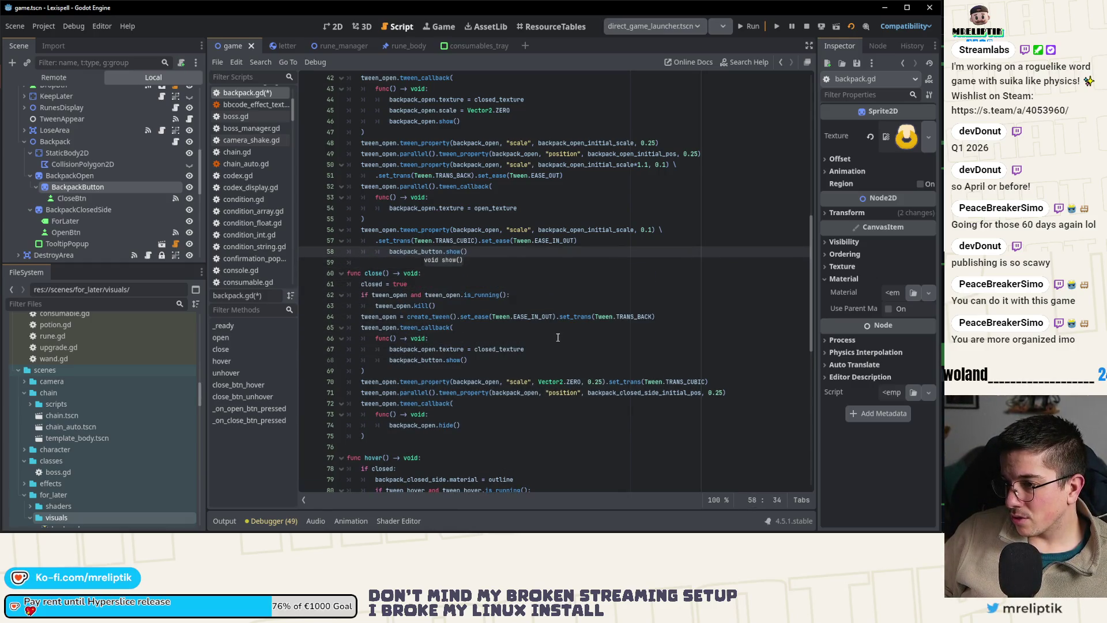
pyautogui.hotkey('alt', 'Up')
pyautogui.hotkey('alt', 'Up')
pyautogui.hotkey('alt', 'Up')
pyautogui.press('Down')
pyautogui.press('Down')
pyautogui.press('Down')
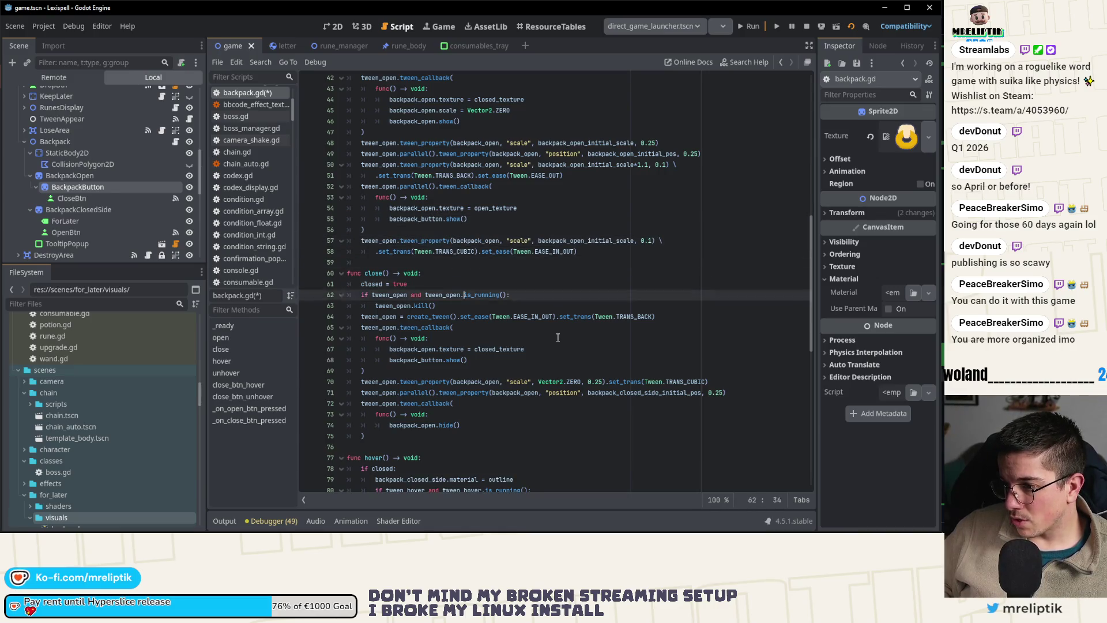
pyautogui.hotkey('ctrl', 'shift', 'Left')
pyautogui.write('hide')
pyautogui.hotkey('ctrl', 's')
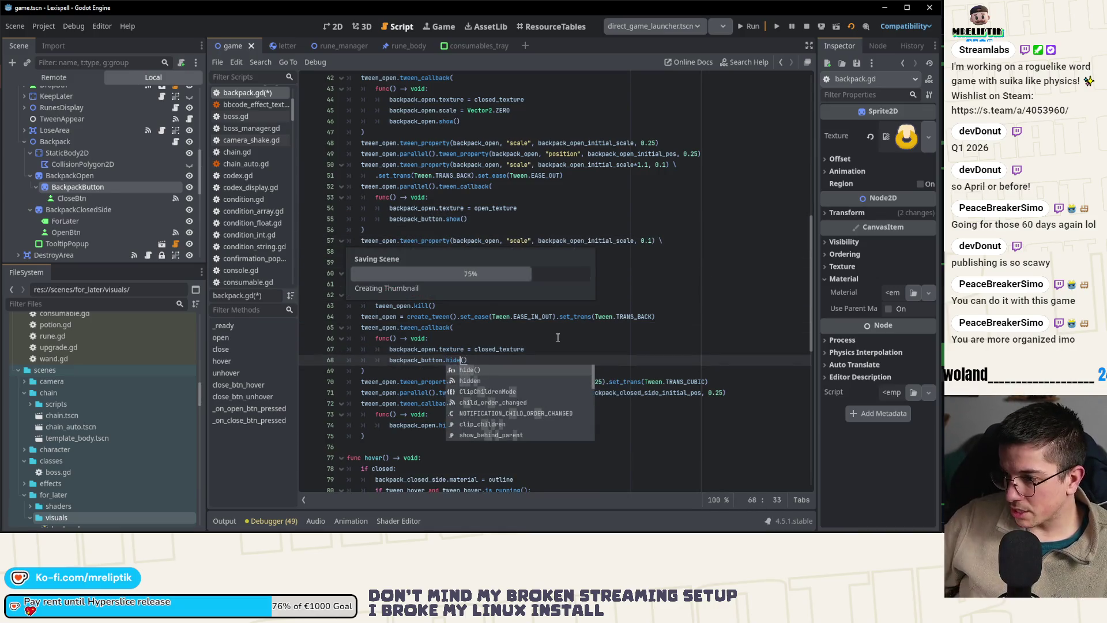
pyautogui.click(753, 27)
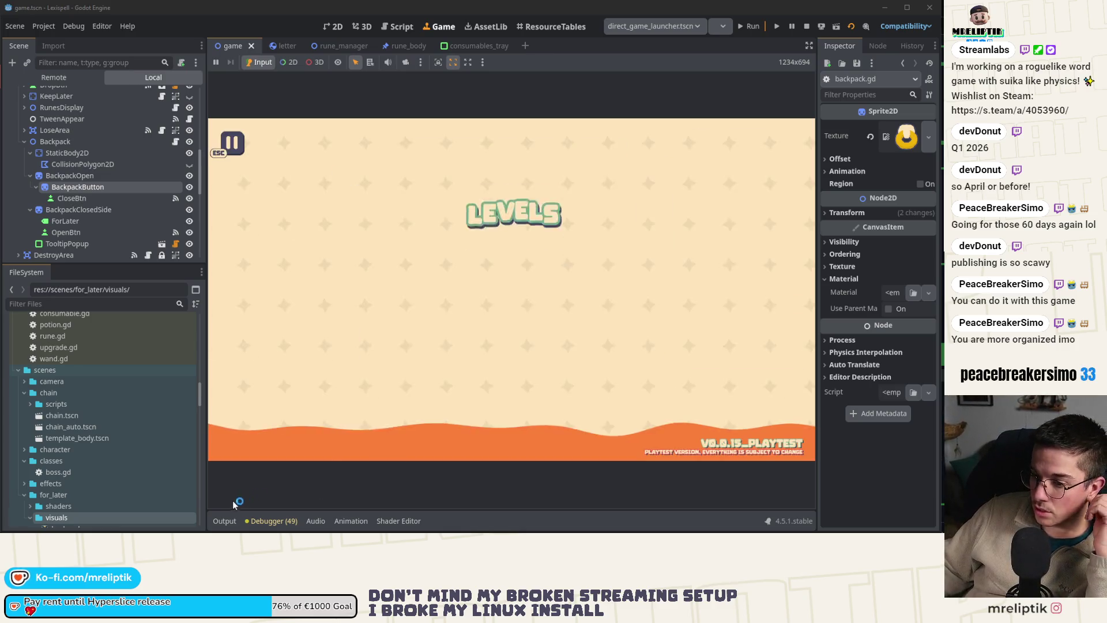
# - Start Level 1 and toggle the side backpack to watch its open animation
pyautogui.click(377, 346)
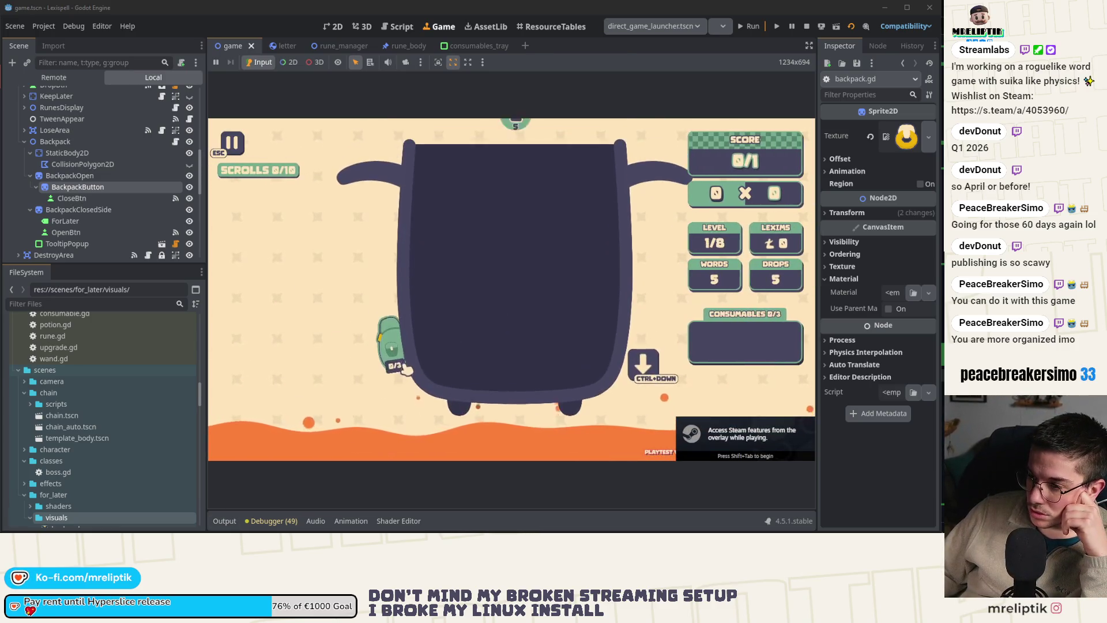
pyautogui.click(341, 263)
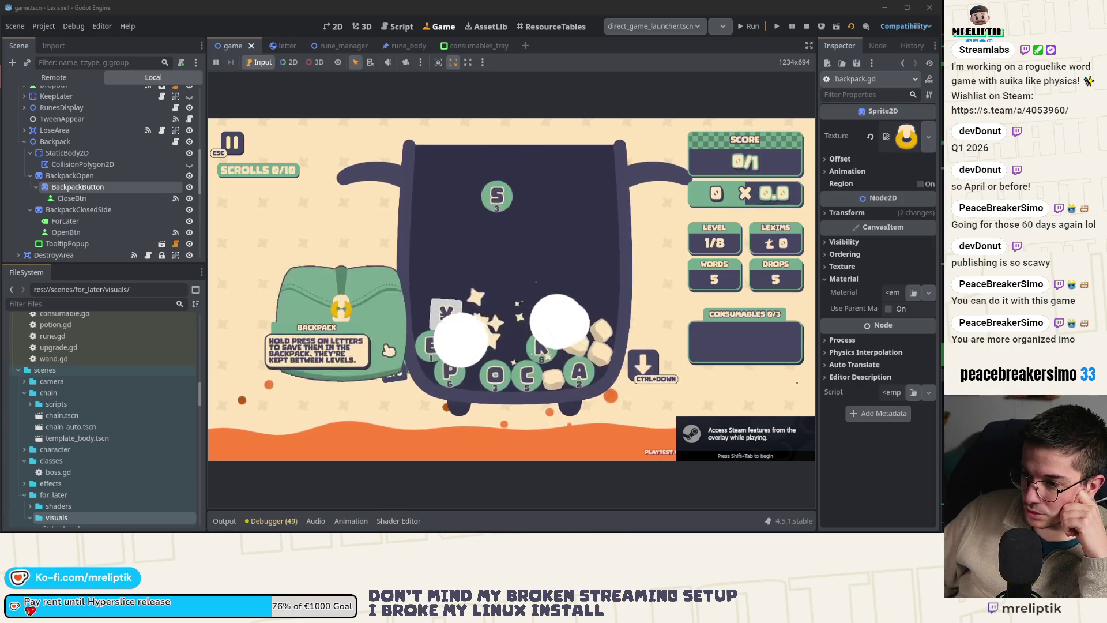
pyautogui.moveTo(398, 371)
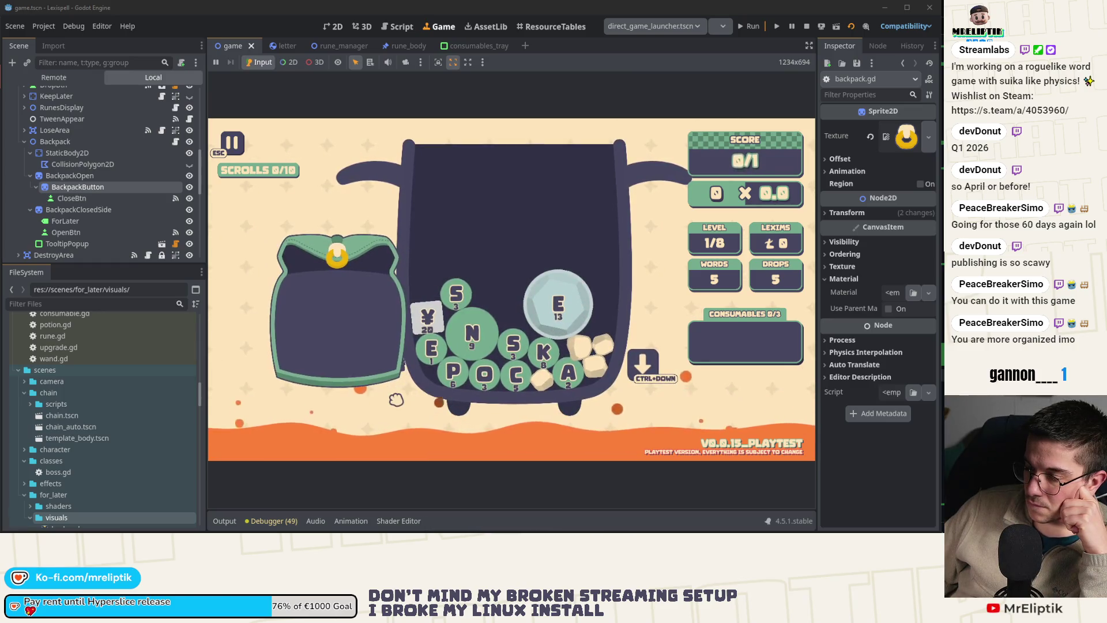
pyautogui.scroll(3, 151, 165)
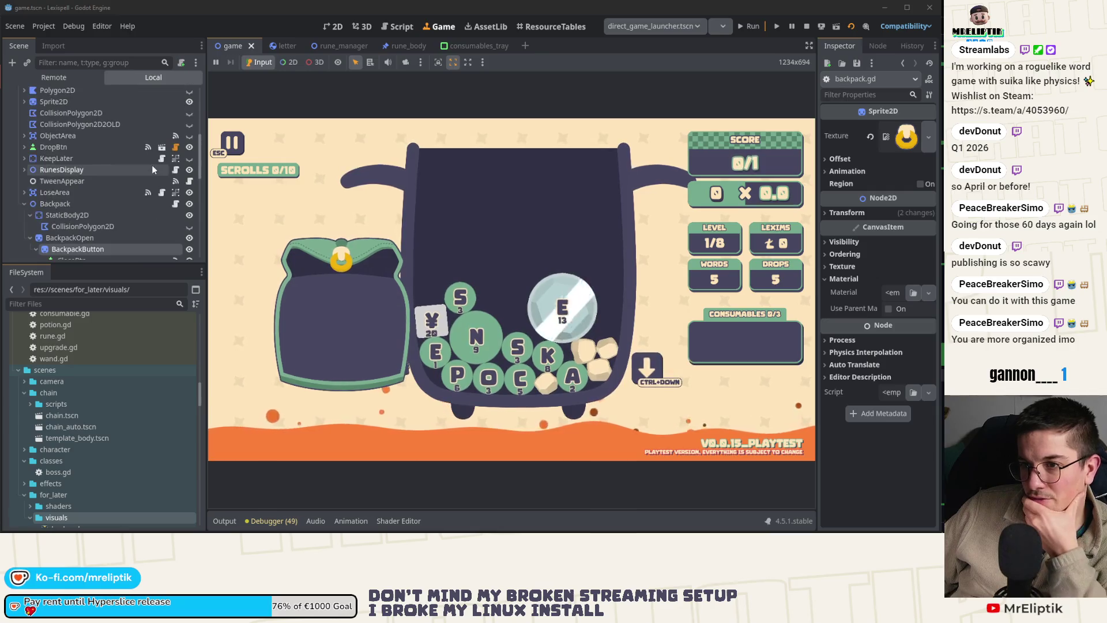
# - Glance at KeepLater's square_icon_btn.gd script, then return to the running game
pyautogui.click(162, 159)
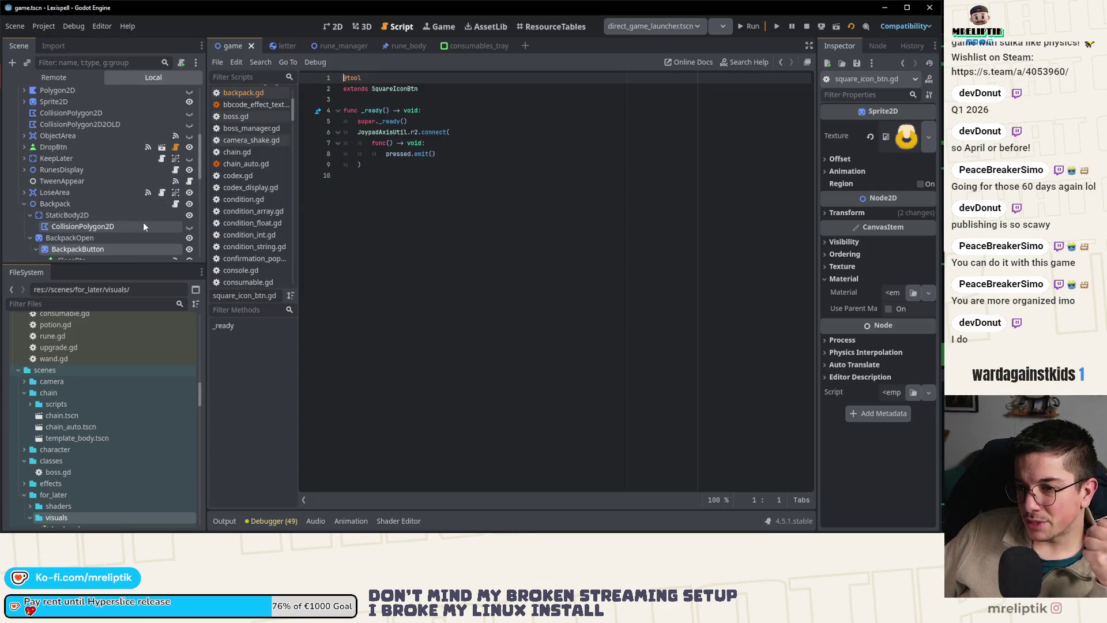
pyautogui.scroll(5, 118, 210)
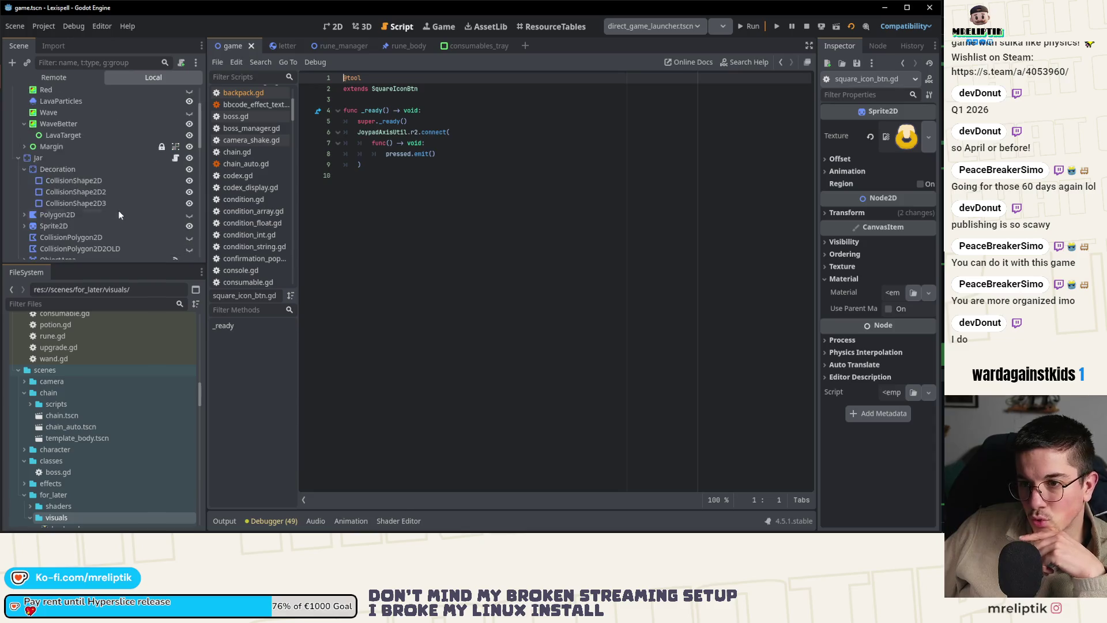
pyautogui.click(441, 27)
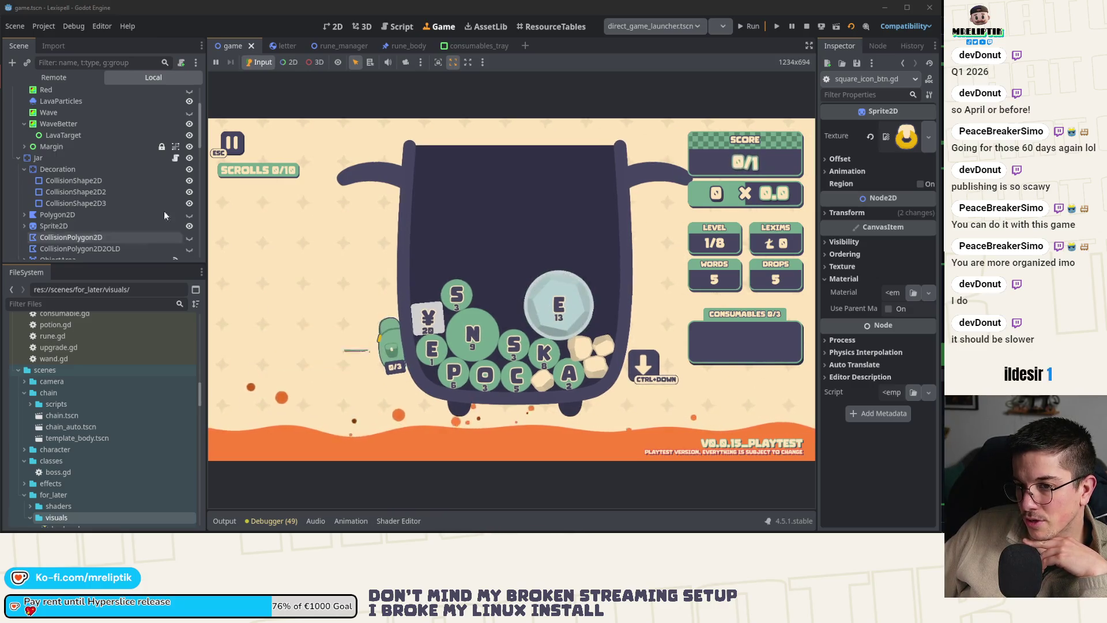
# - In the 2D view, frame OpenBtn, select BackpackClosedSide and close the Shader Editor panel
pyautogui.click(334, 26)
pyautogui.scroll(-5, 396, 285)
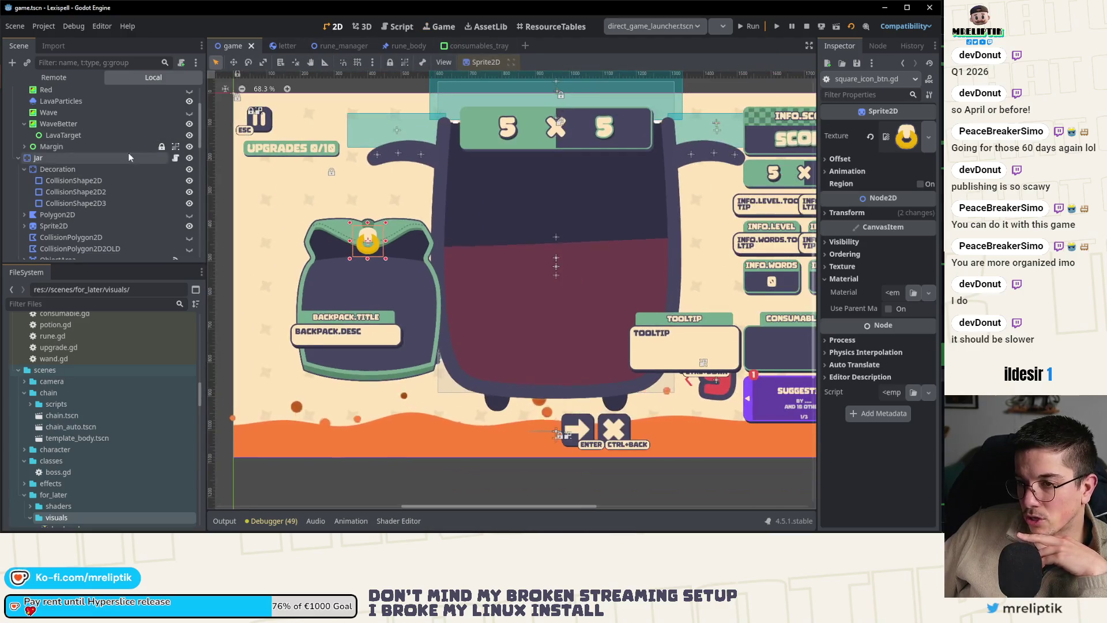
pyautogui.scroll(3, 117, 189)
pyautogui.scroll(-8, 117, 193)
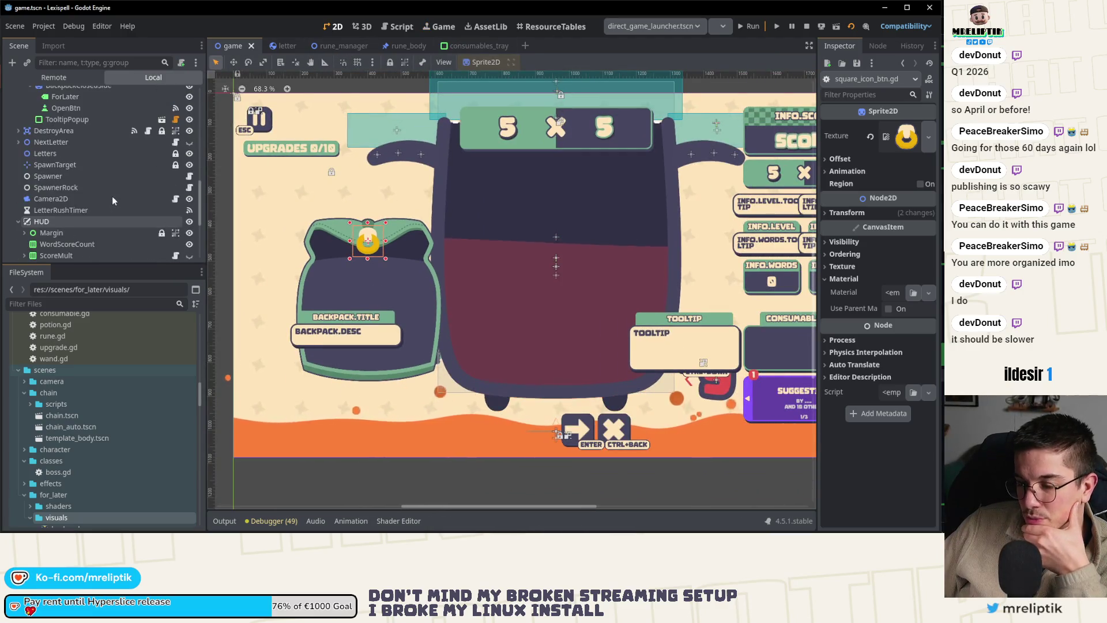
pyautogui.scroll(5, 106, 201)
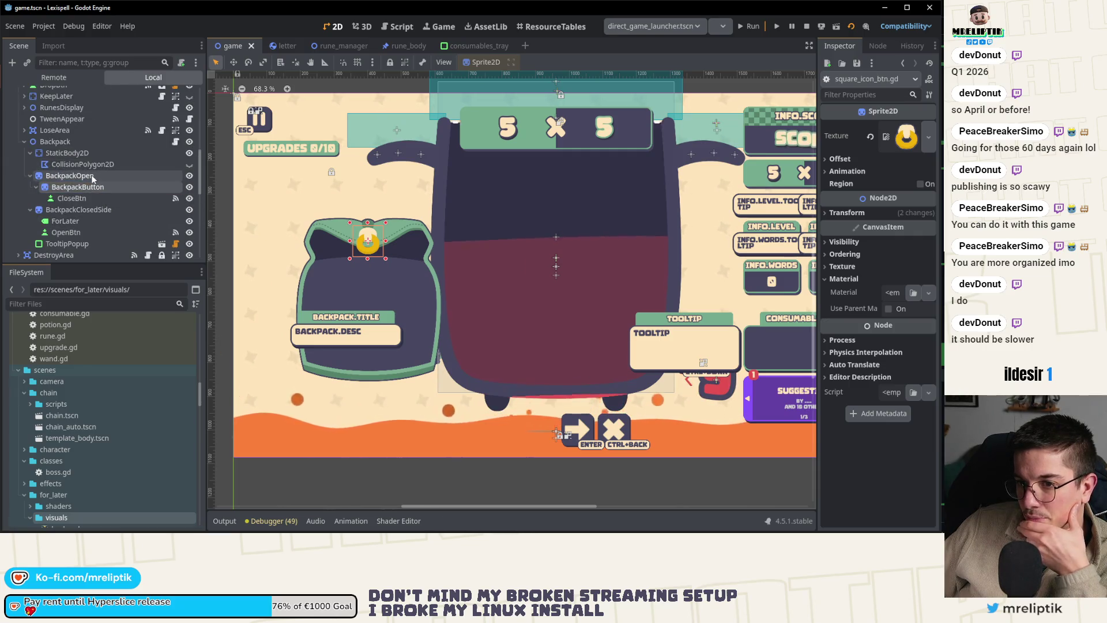
pyautogui.click(86, 175)
pyautogui.doubleClick(66, 231)
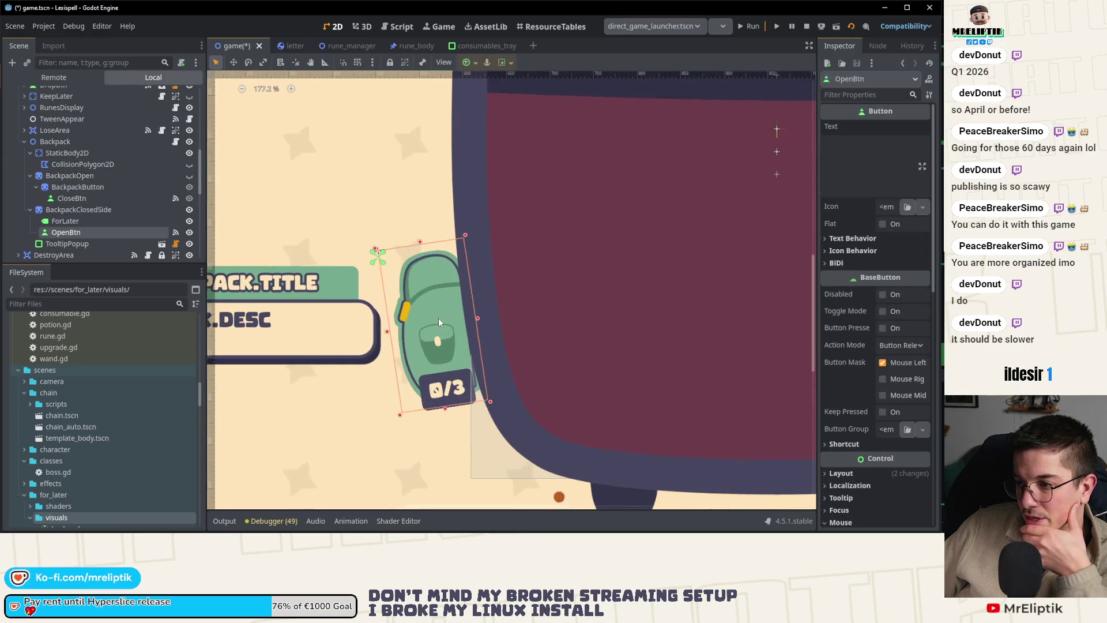
pyautogui.click(78, 210)
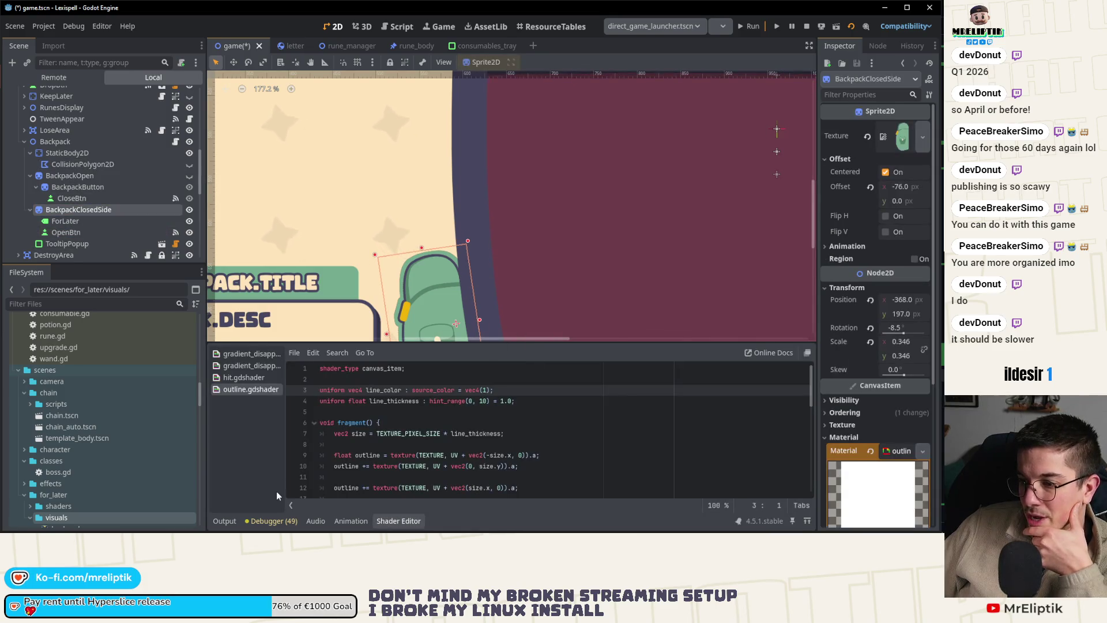
pyautogui.click(398, 521)
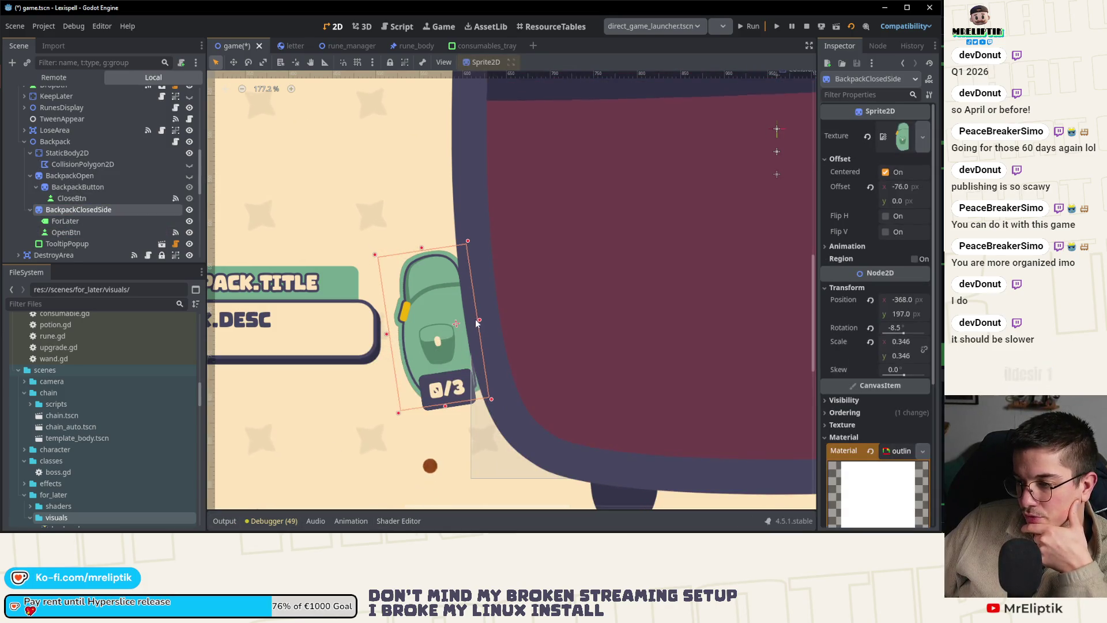
# - Add a Marker2D child under BackpackClosedSide and drag it onto the closed backpack sprite
pyautogui.rightClick(63, 210)
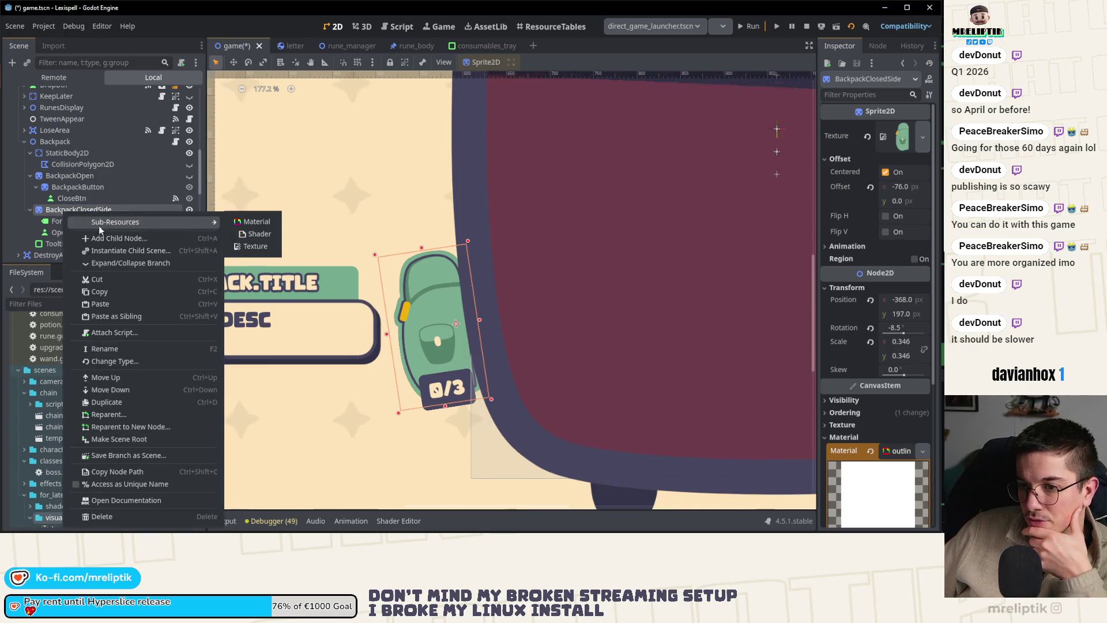
pyautogui.click(92, 238)
pyautogui.write('marker')
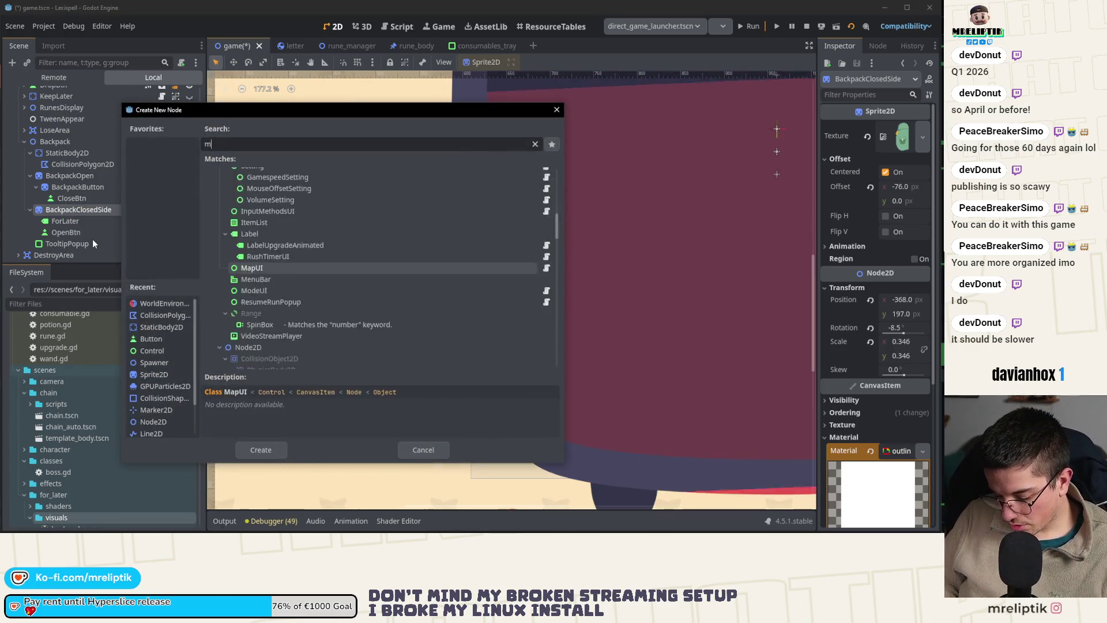
pyautogui.press('Return')
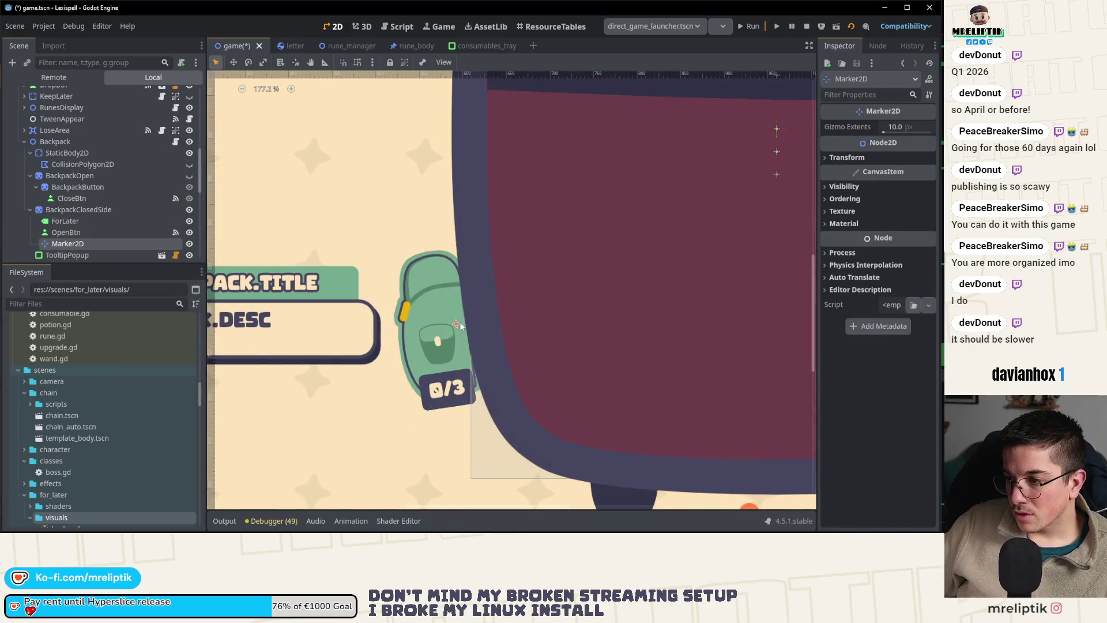
pyautogui.moveTo(457, 326); pyautogui.dragTo(434, 333)
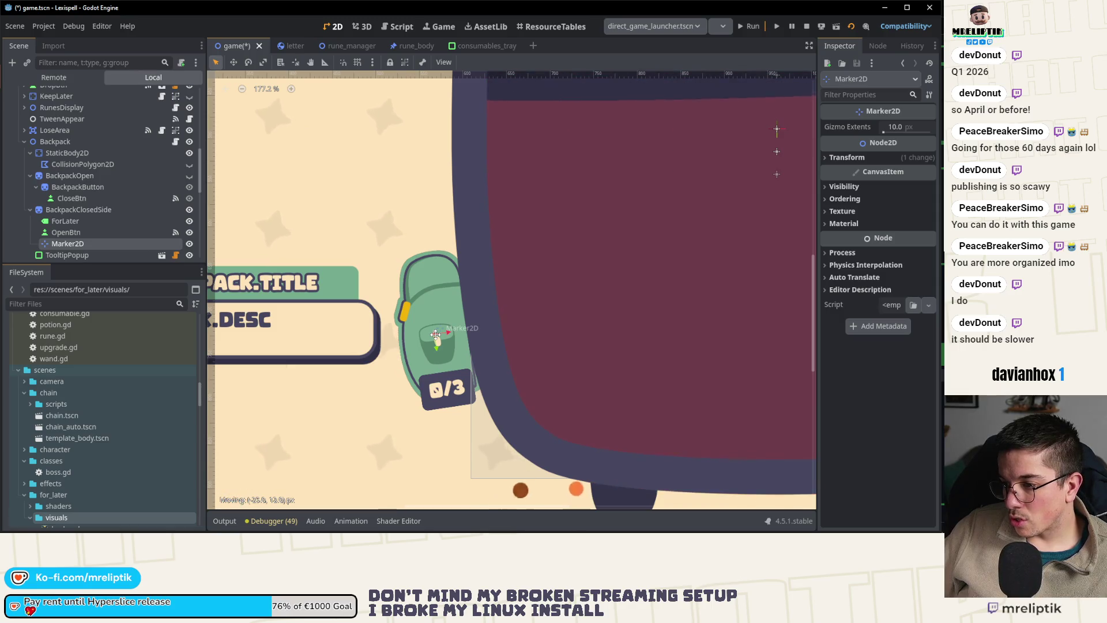
pyautogui.hotkey('ctrl', 's')
# - Rename the marker to ClosePosition and save the scene
pyautogui.doubleClick(91, 242)
pyautogui.write('C')
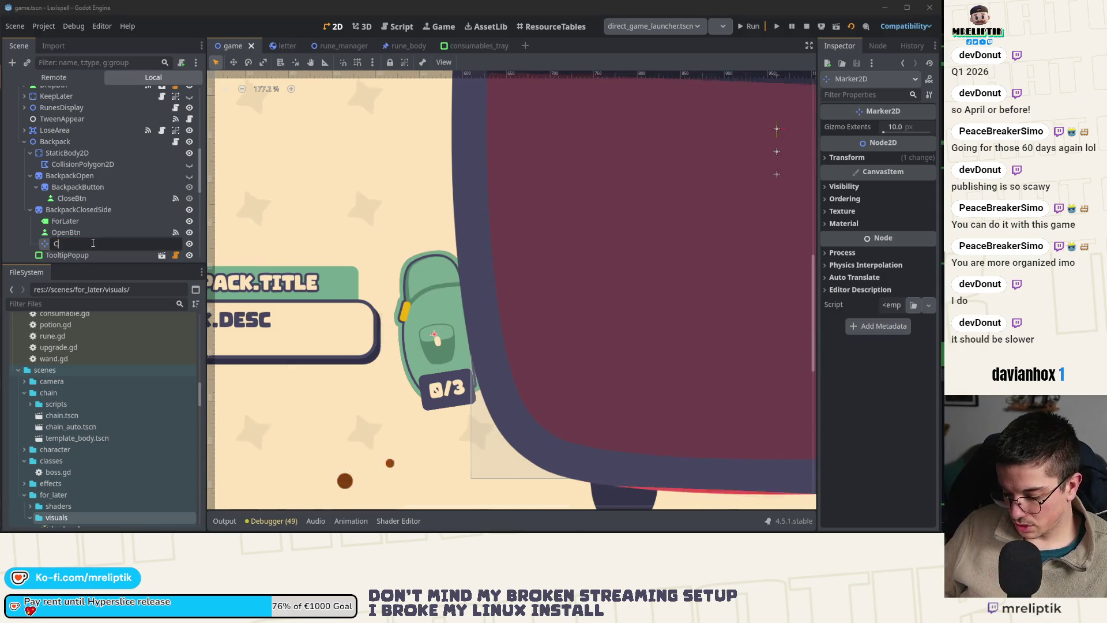
pyautogui.write('losePosition')
pyautogui.press('Return')
pyautogui.hotkey('ctrl', 's')
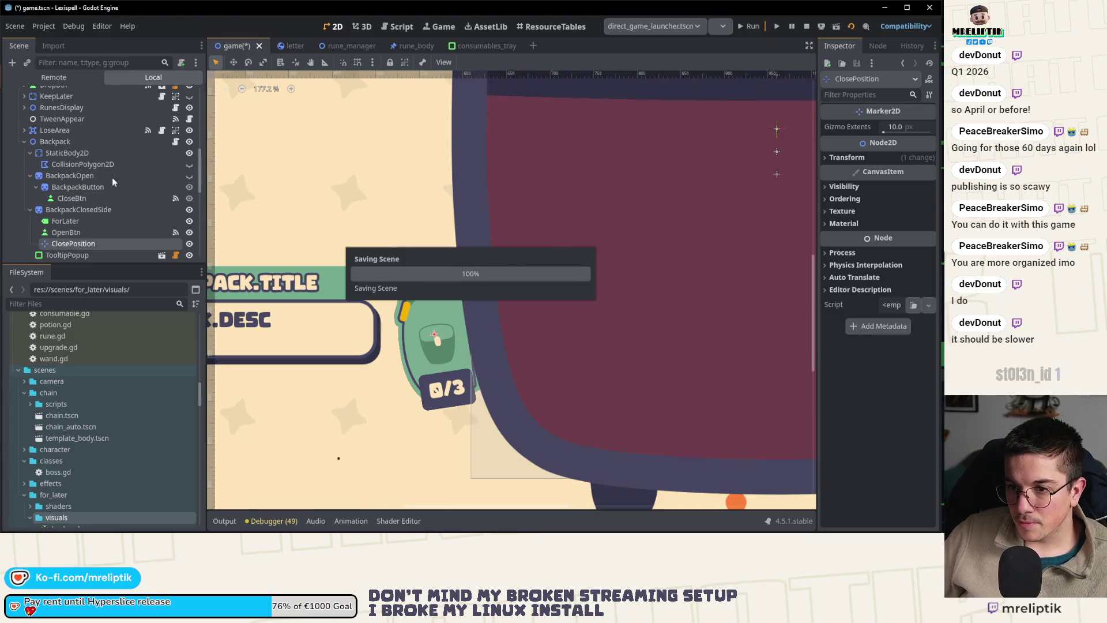
pyautogui.scroll(-2, 112, 185)
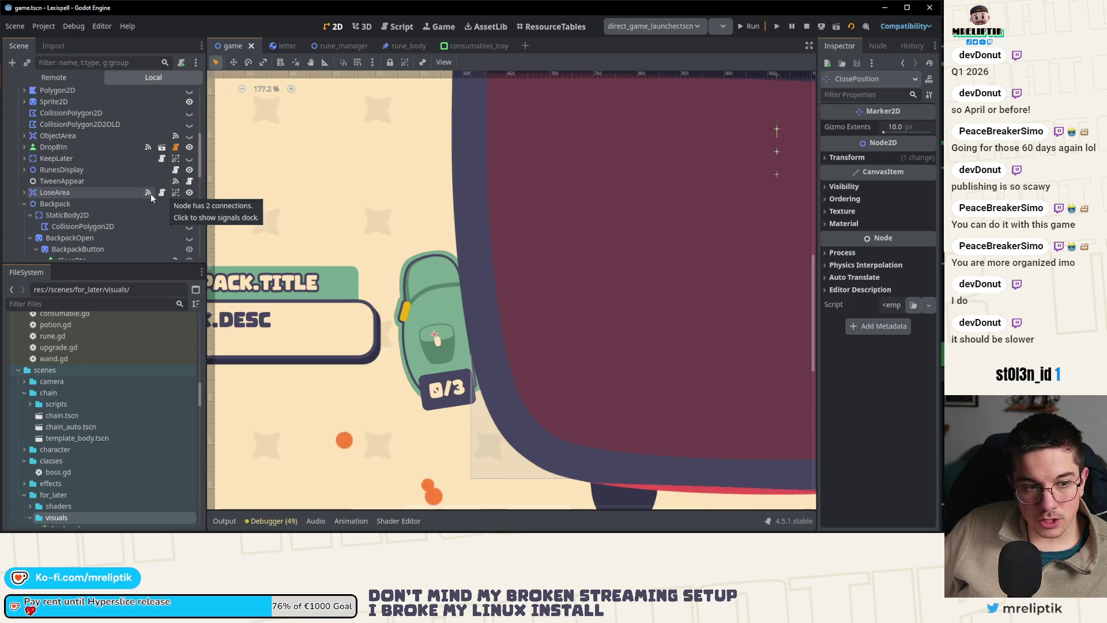
pyautogui.click(176, 204)
pyautogui.click(569, 299)
pyautogui.scroll(7, 475, 321)
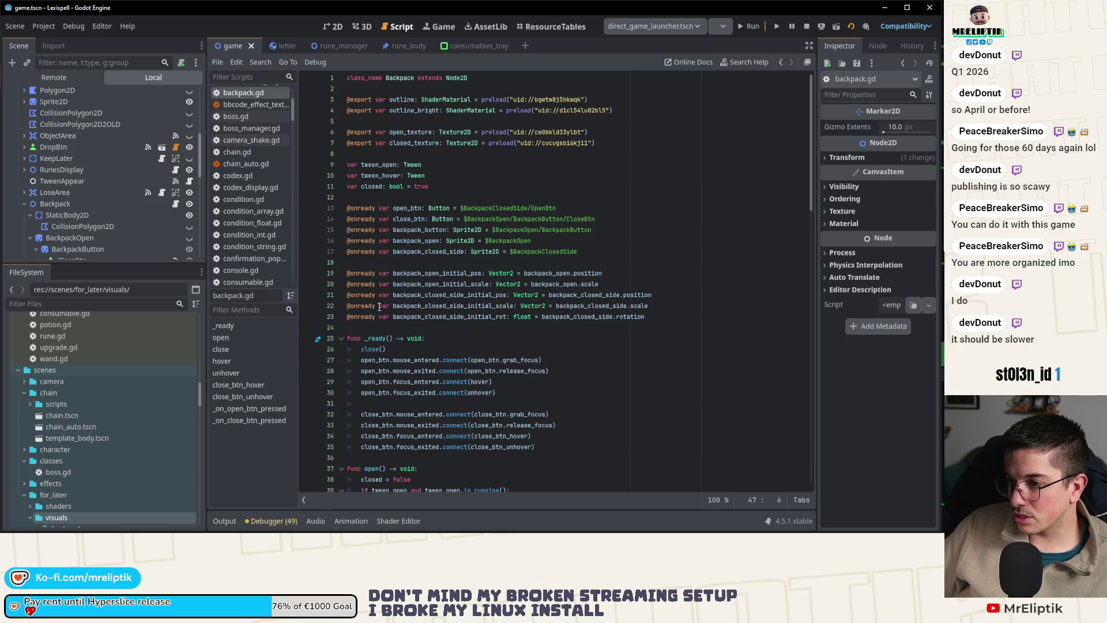
pyautogui.click(399, 327)
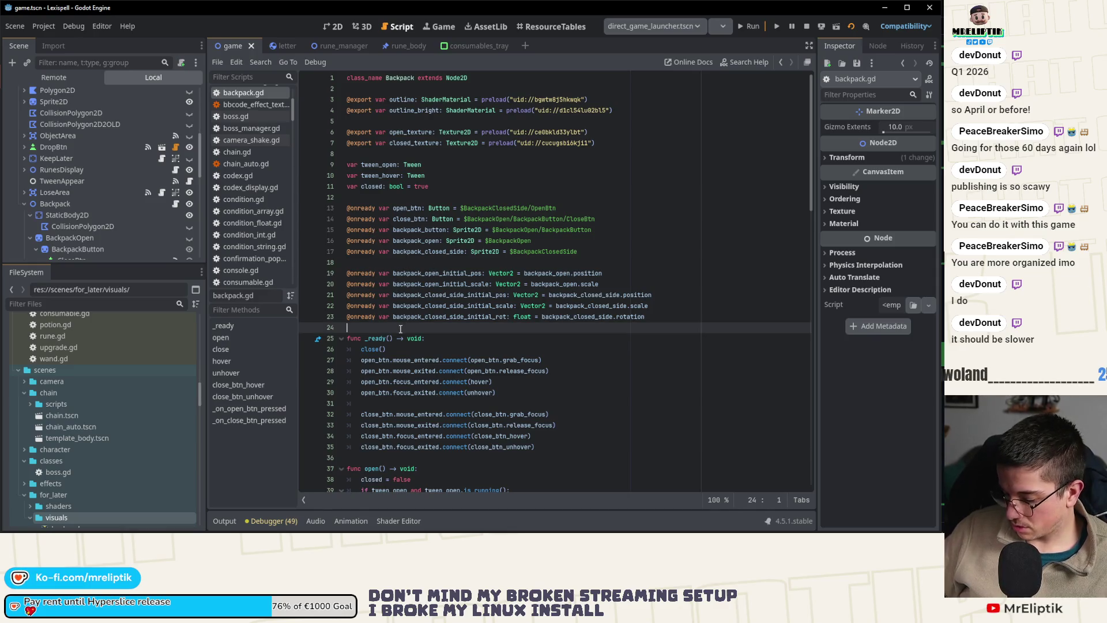
pyautogui.press('Return')
pyautogui.press('Up')
pyautogui.scroll(-3, 98, 215)
pyautogui.scroll(-2, 98, 215)
pyautogui.moveTo(74, 181); pyautogui.dragTo(380, 327)
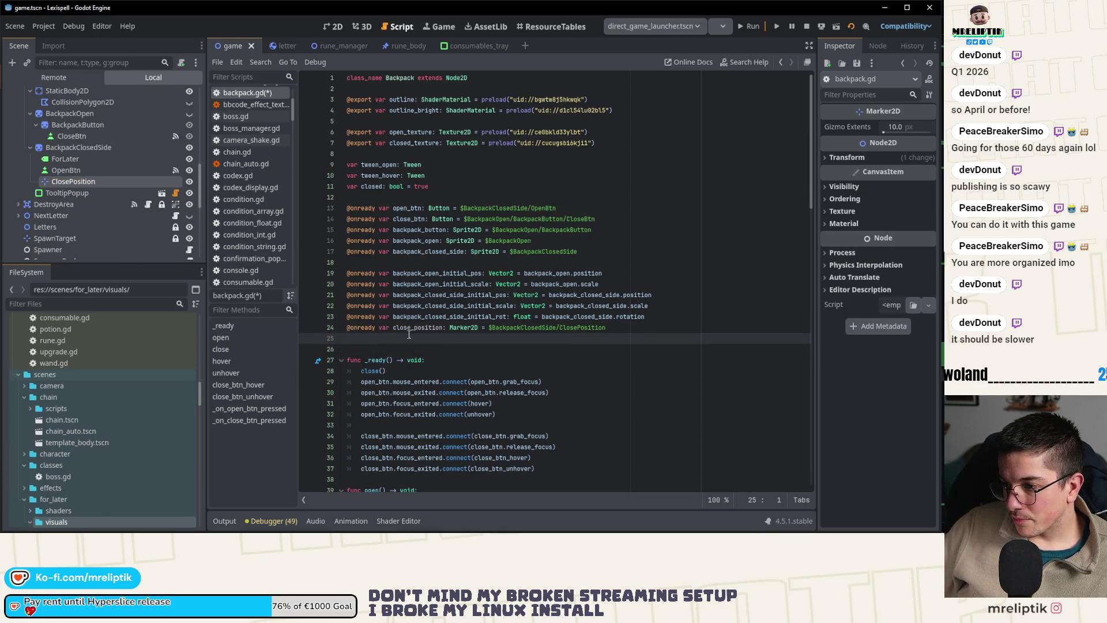
pyautogui.click(443, 328)
pyautogui.write('.')
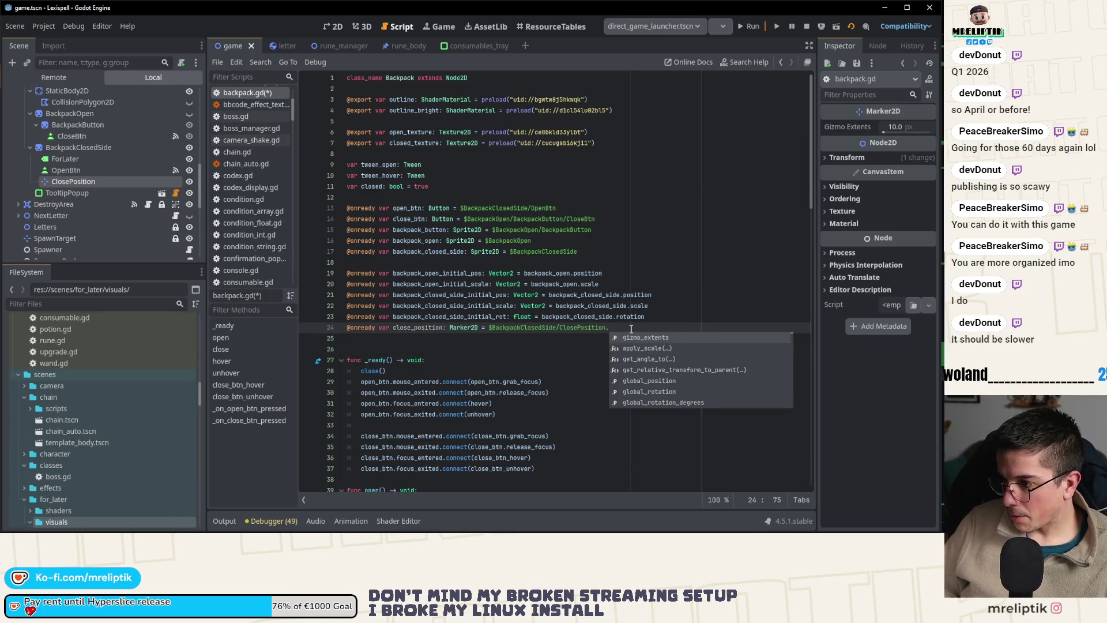
pyautogui.write('position')
pyautogui.click(441, 328)
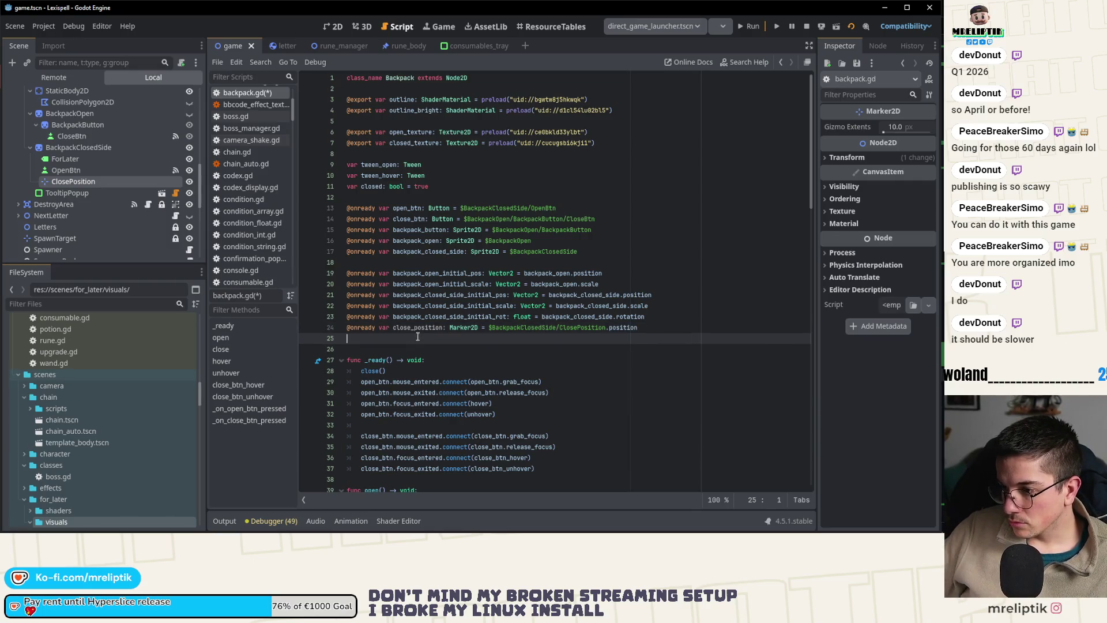
# - Replace backpack_closed_side_initial_pos with close_position in close()'s tween and save
pyautogui.scroll(-9, 404, 346)
pyautogui.click(247, 348)
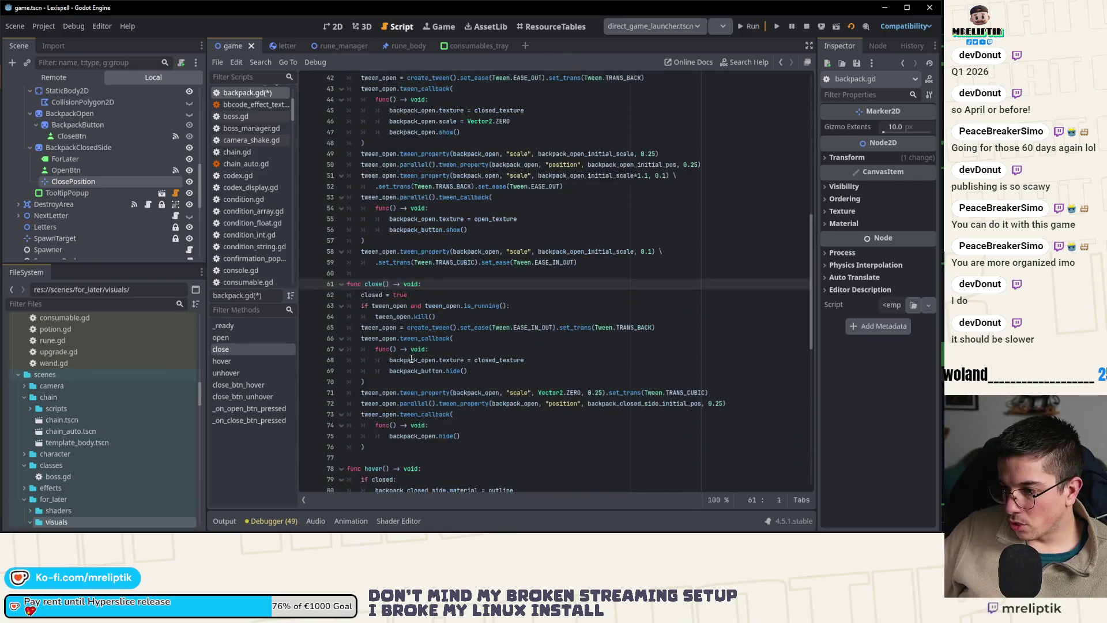
pyautogui.doubleClick(634, 404)
pyautogui.write('close_position')
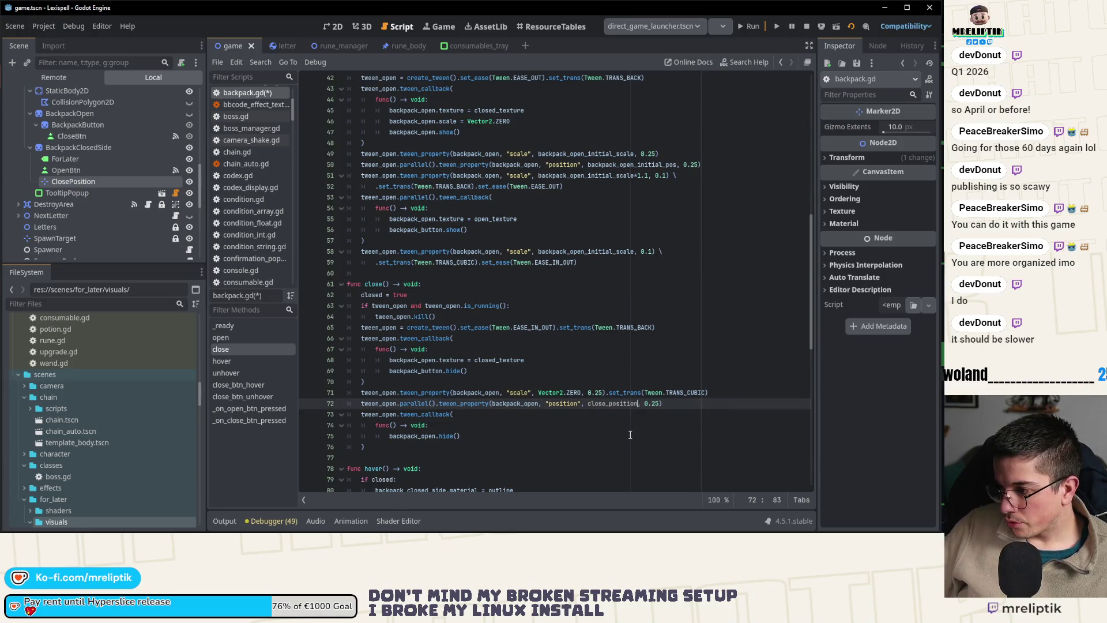
pyautogui.hotkey('ctrl', 's')
pyautogui.scroll(3, 542, 346)
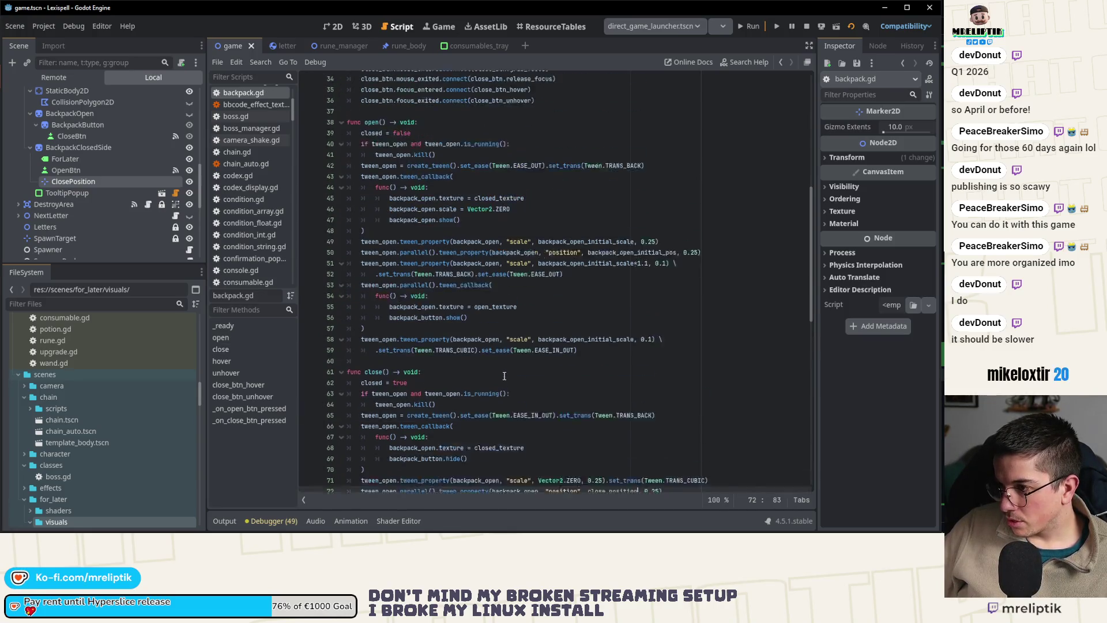
# - Change the 0.25 scale duration to 0.35 and line 51's 0.1 duration to 0.15, then save
pyautogui.scroll(2, 546, 233)
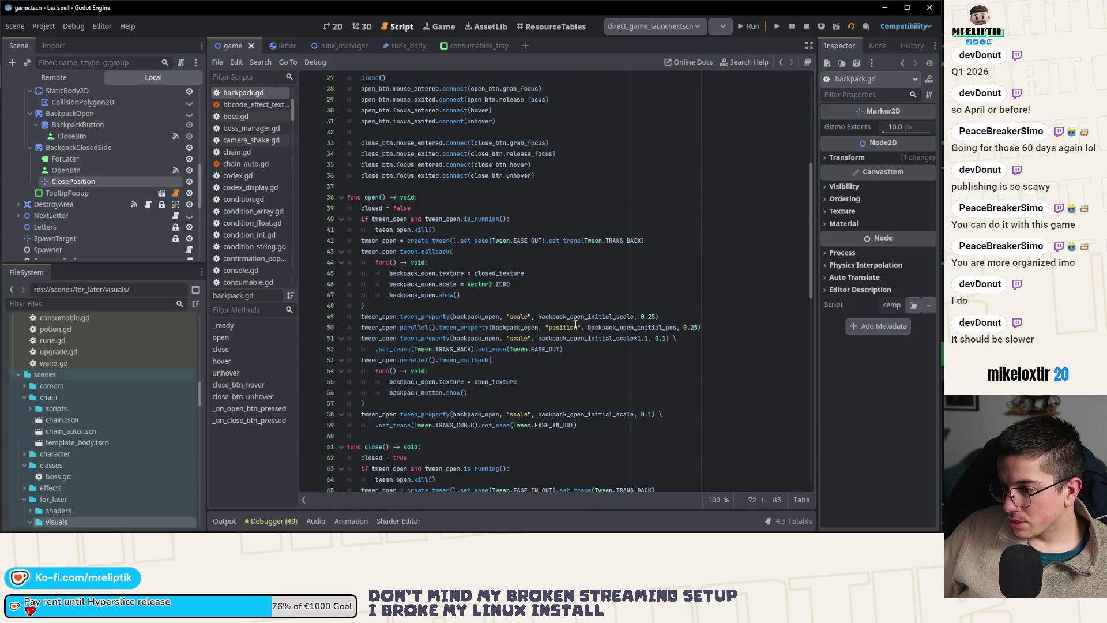
pyautogui.click(651, 317)
pyautogui.press('BackSpace')
pyautogui.press('BackSpace')
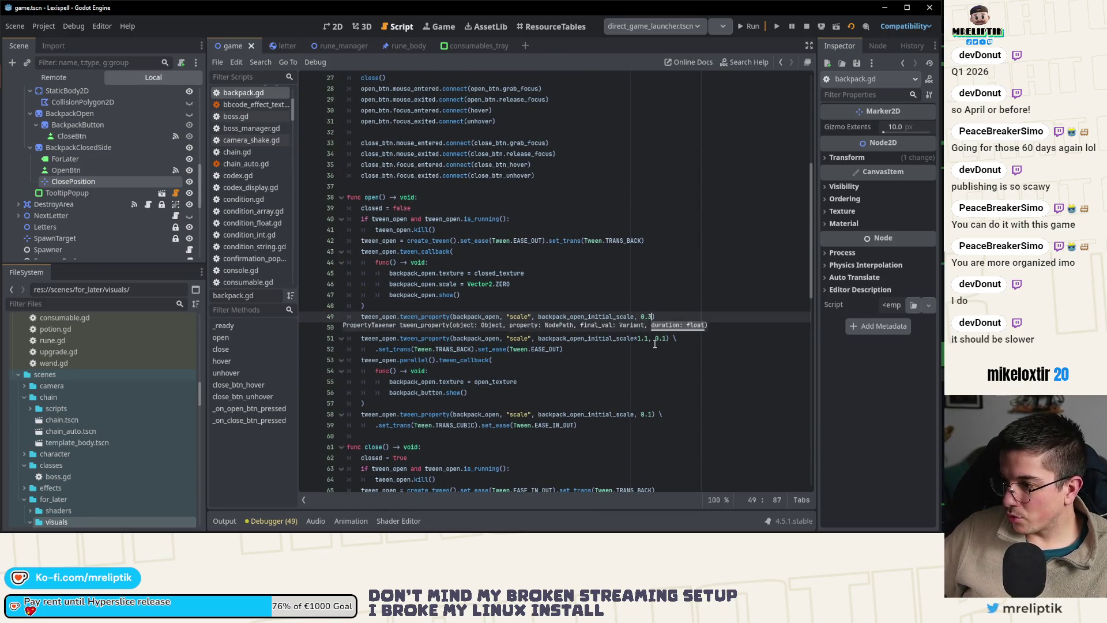
pyautogui.write('3')
pyautogui.press('Down')
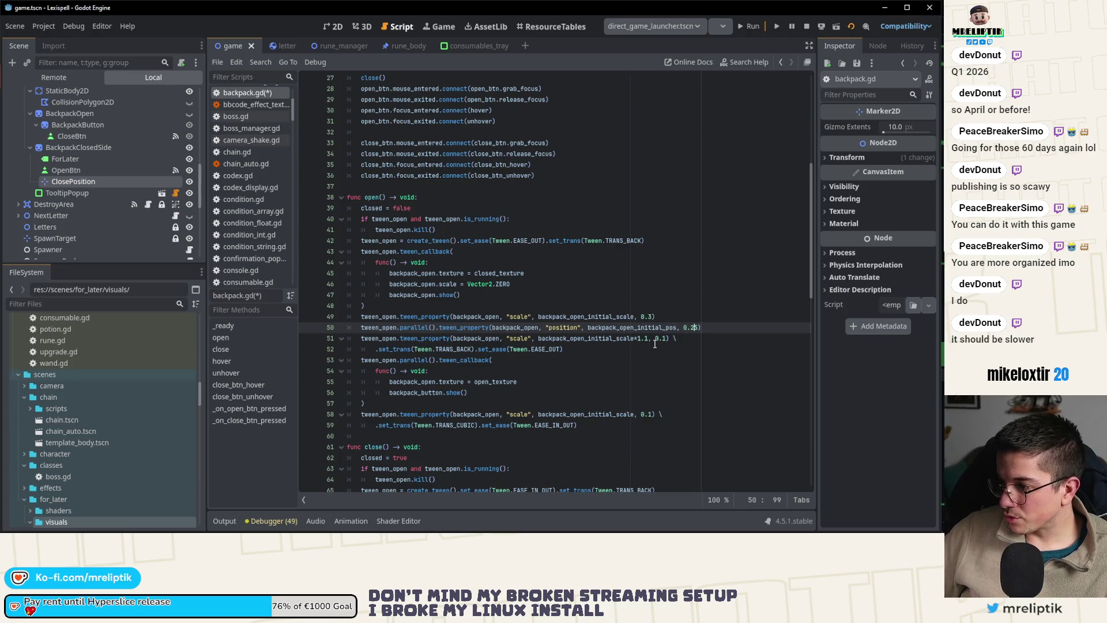
pyautogui.write(')')
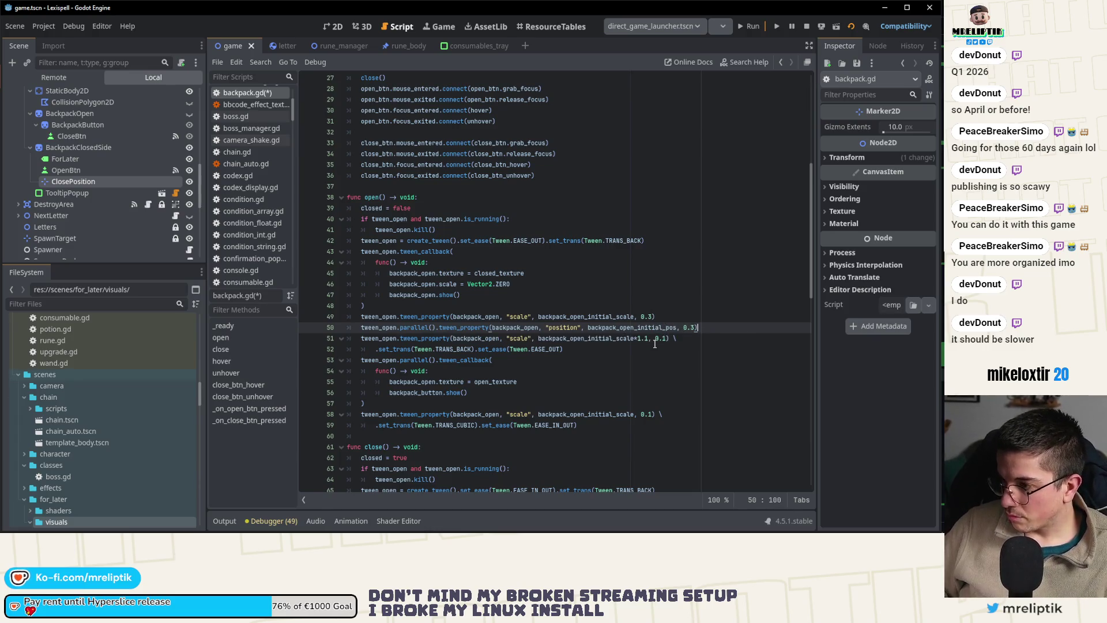
pyautogui.click(655, 340)
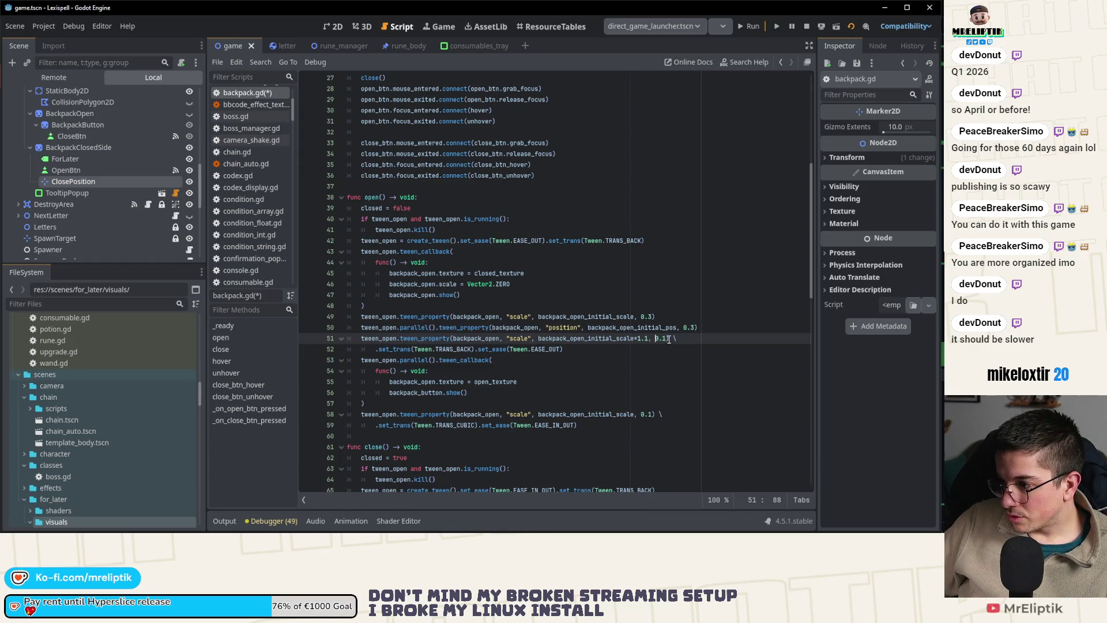
pyautogui.write('35')
pyautogui.hotkey('ctrl', 's')
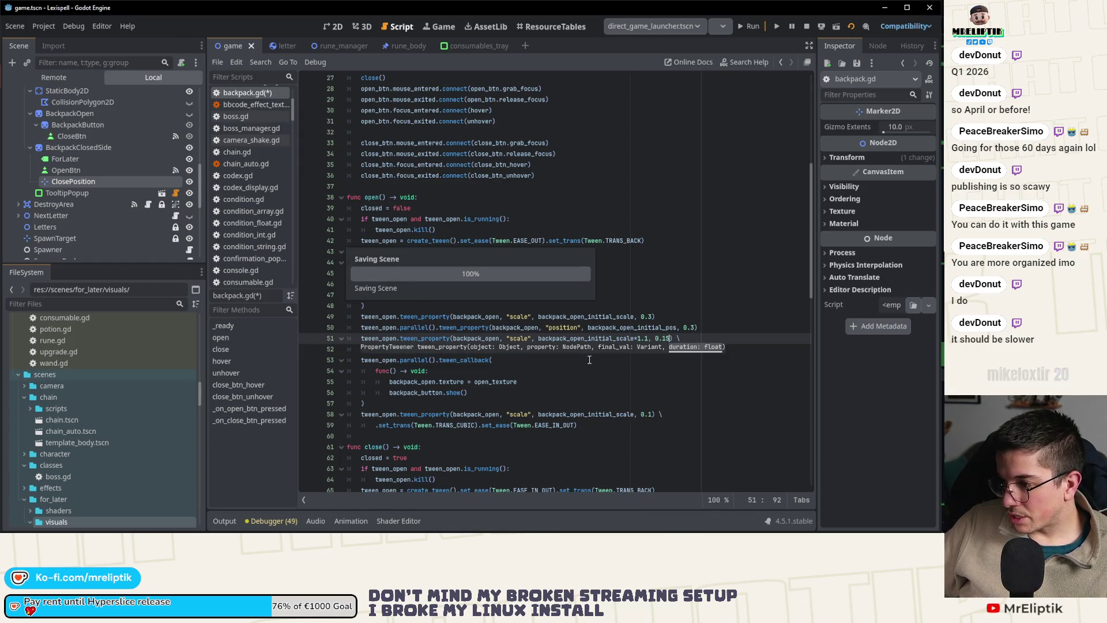
pyautogui.click(576, 384)
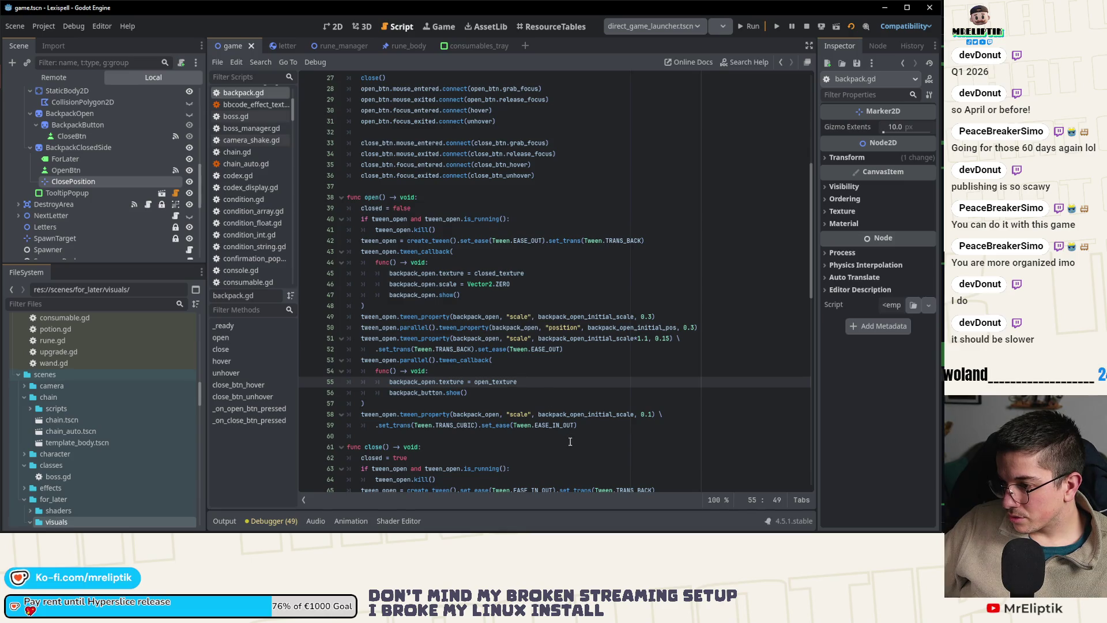
# - Edit line 58's 0.1 duration and set the close tween's scale duration to 0.35
pyautogui.click(653, 415)
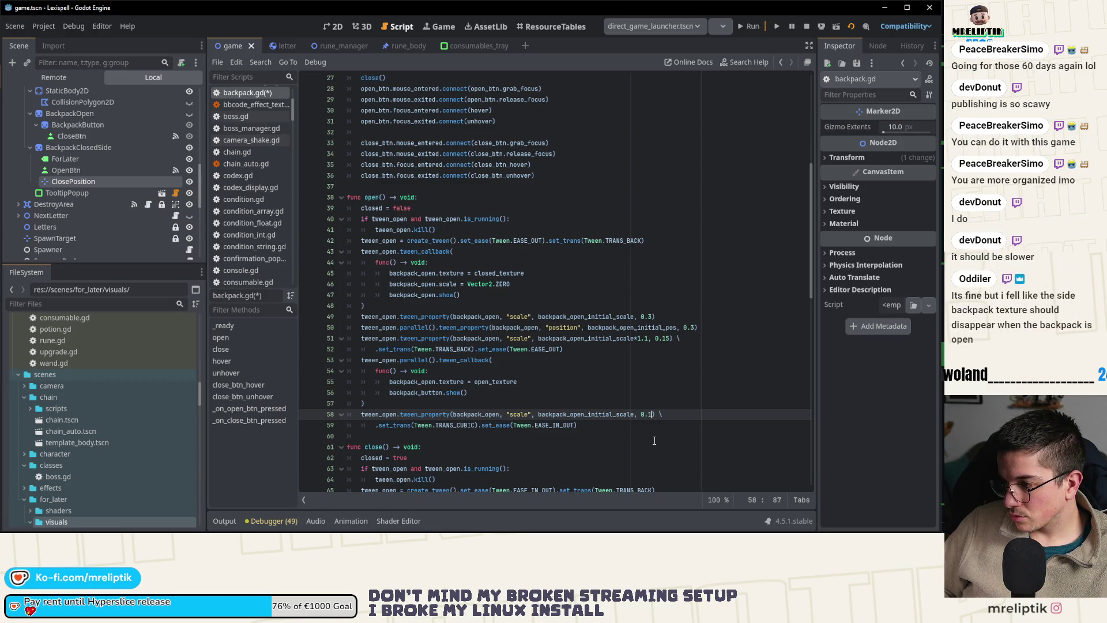
pyautogui.write('15')
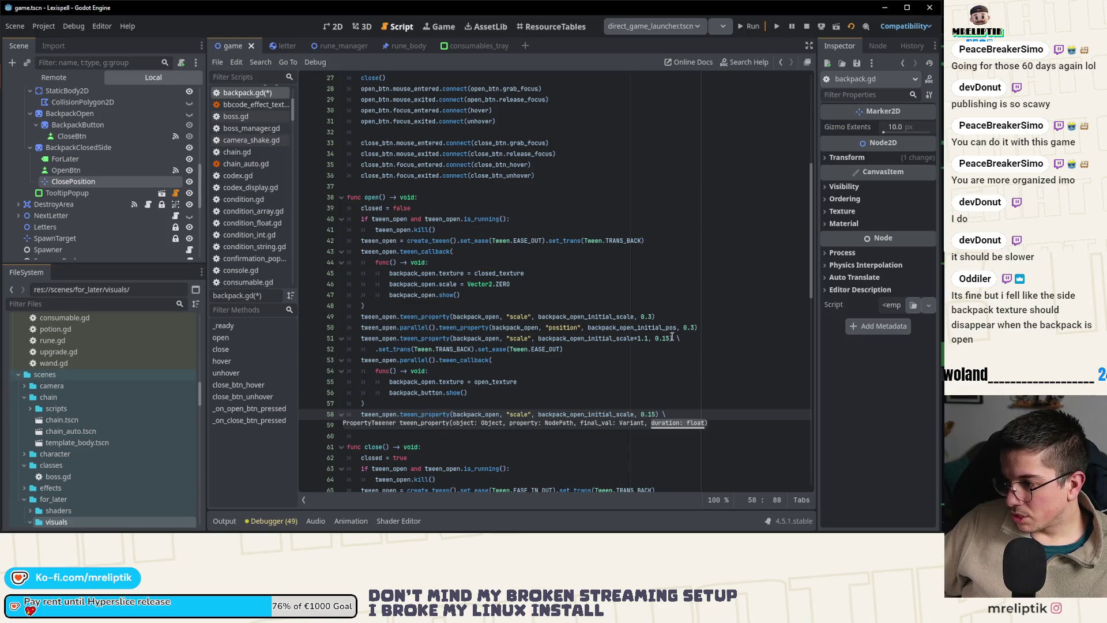
pyautogui.click(671, 338)
pyautogui.hotkey('ctrl', 's')
pyautogui.scroll(-4, 586, 411)
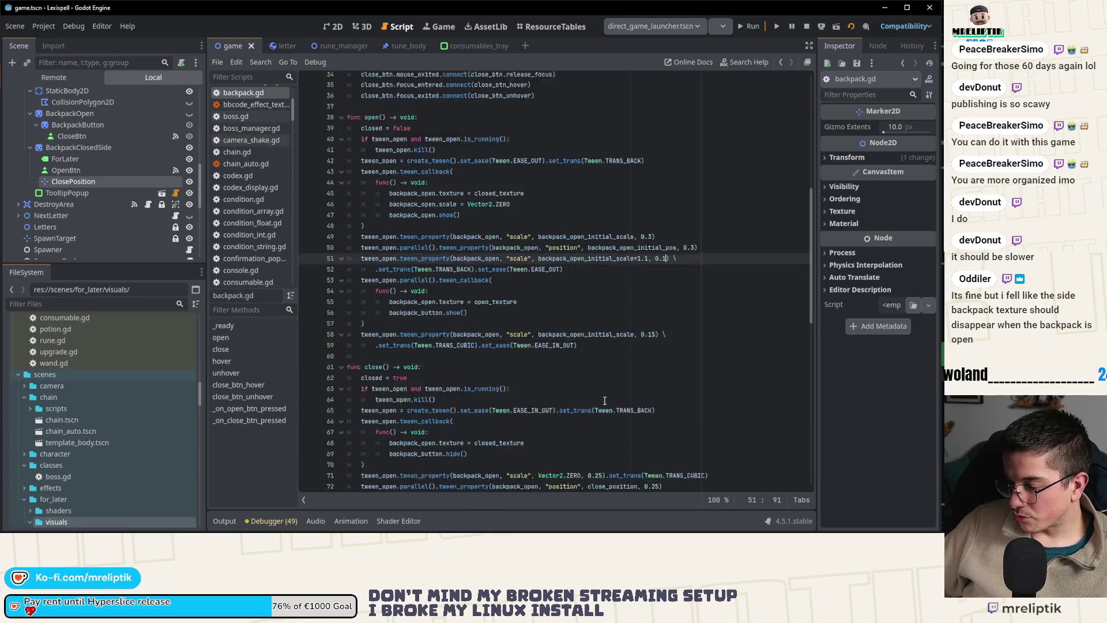
pyautogui.click(600, 426)
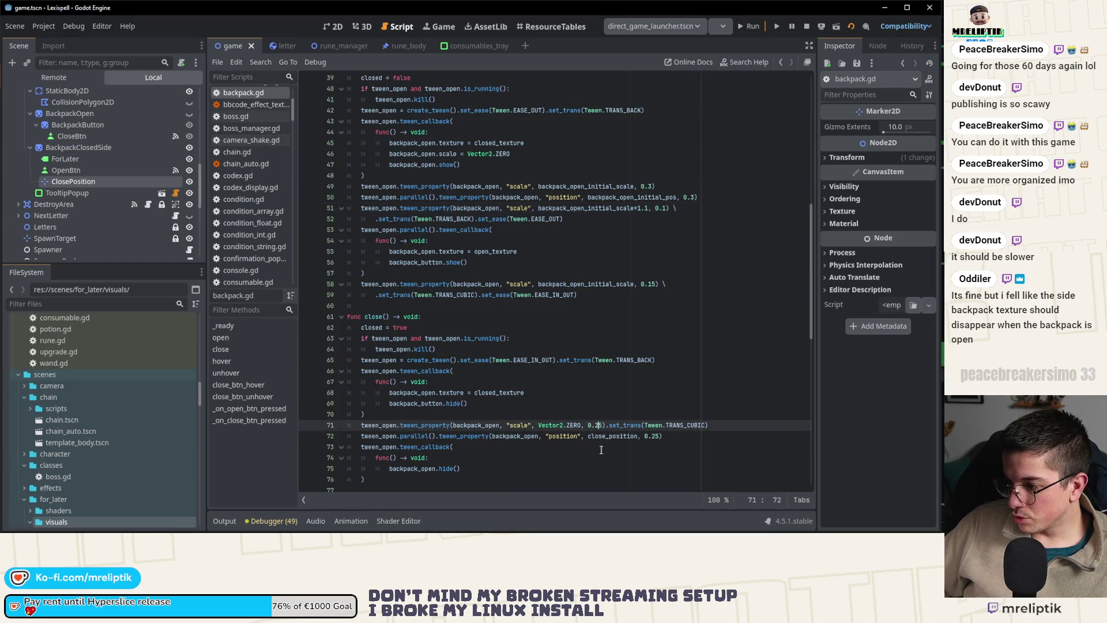
pyautogui.write('3')
pyautogui.click(612, 448)
# - Run the game, stop the crashed debug session and return to the 2D view
pyautogui.press('F5')
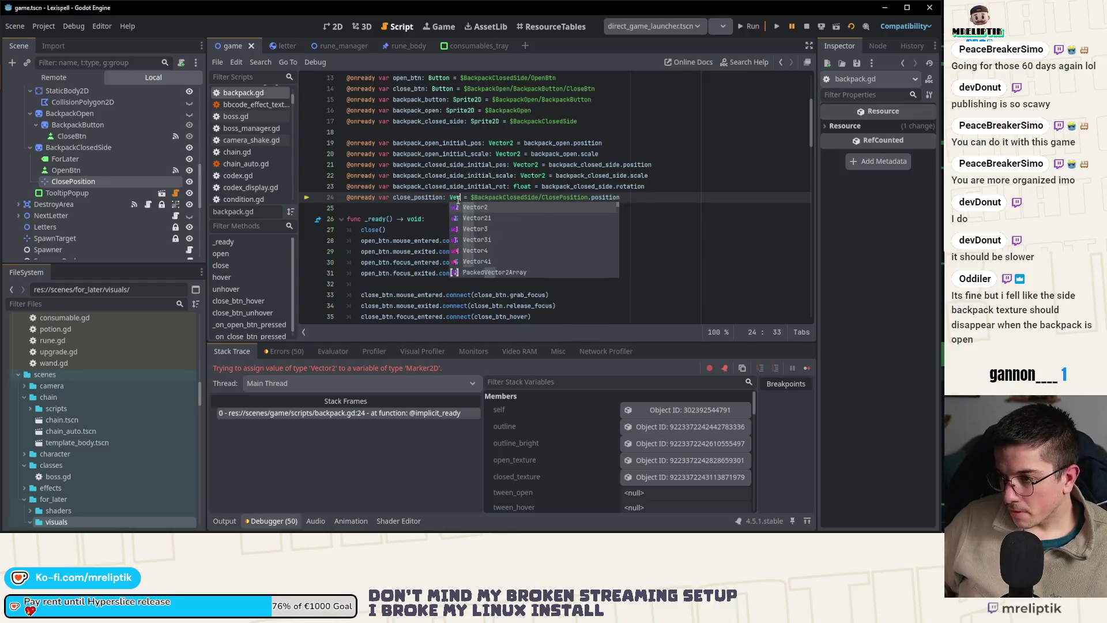
pyautogui.click(806, 27)
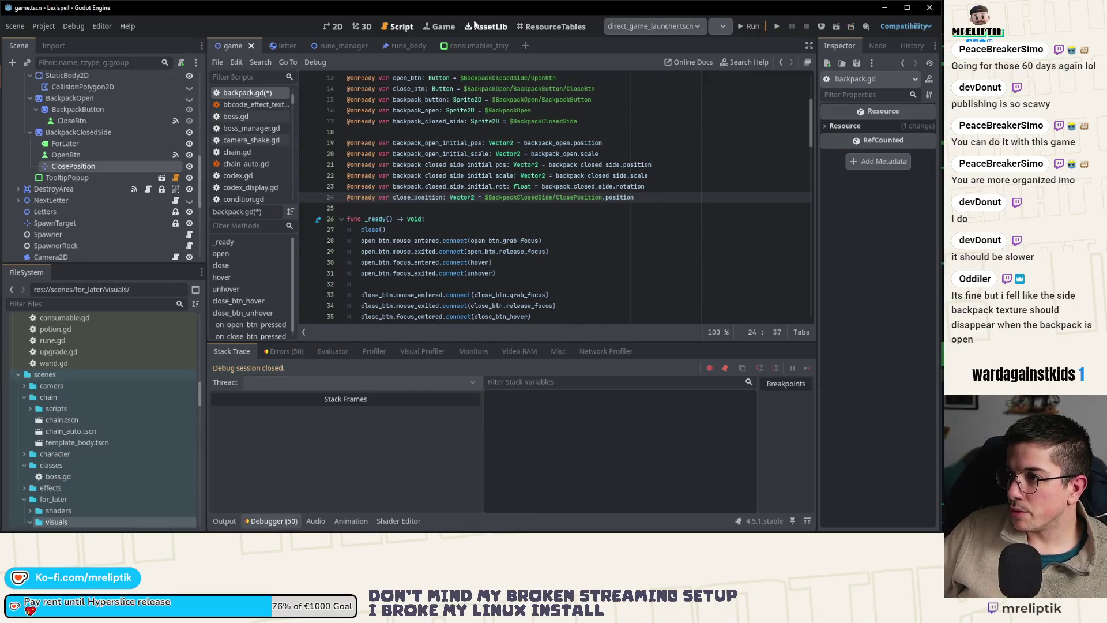
pyautogui.click(341, 30)
# - Collapse the bottom panels, show the open backpack and select BackpackClosedSide
pyautogui.click(213, 522)
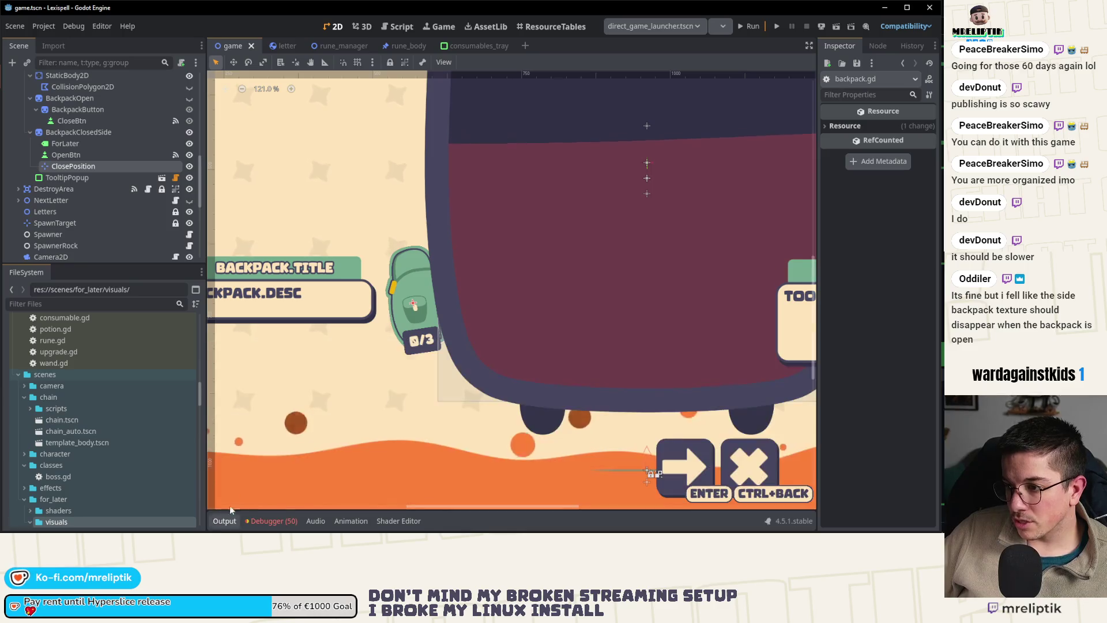
pyautogui.scroll(-4, 403, 288)
pyautogui.scroll(5, 101, 172)
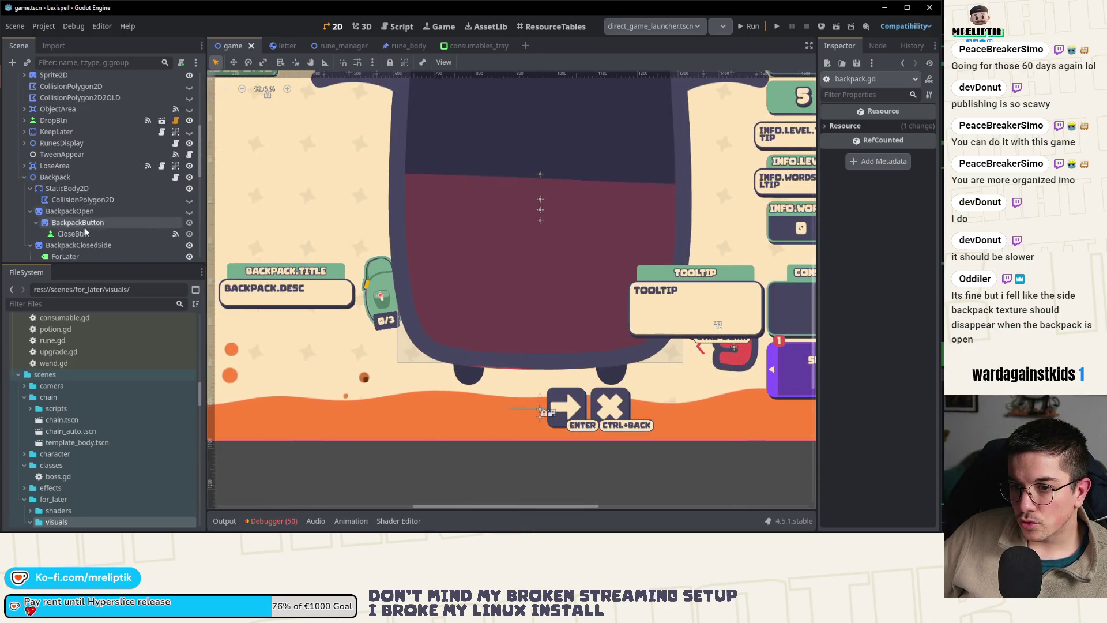
pyautogui.click(189, 211)
pyautogui.scroll(-2, 378, 249)
pyautogui.scroll(1, 378, 249)
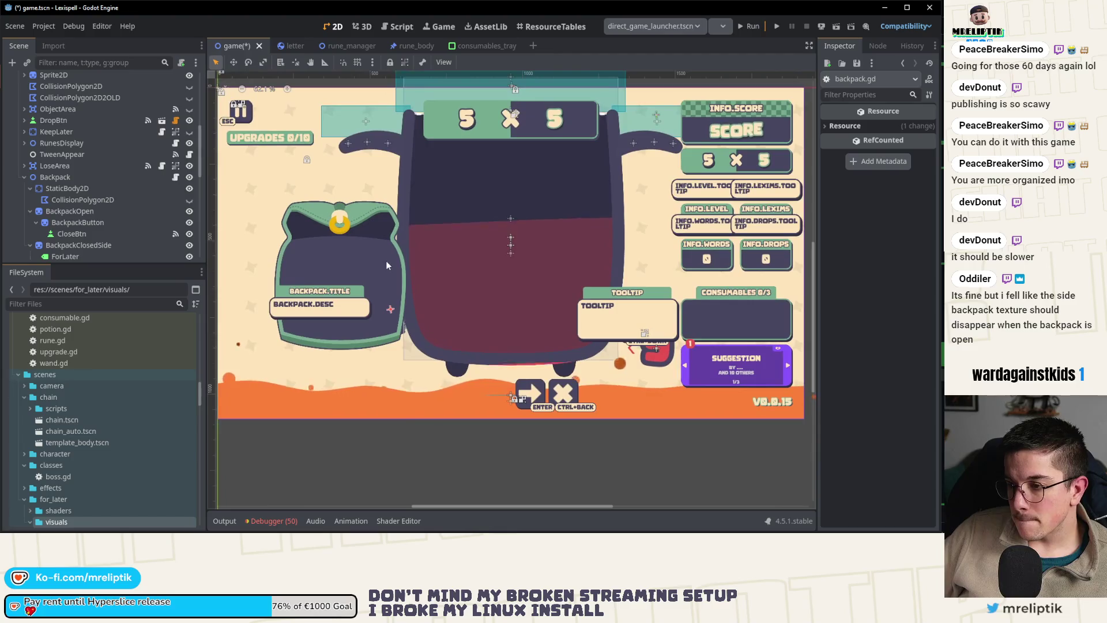
pyautogui.scroll(1, 394, 342)
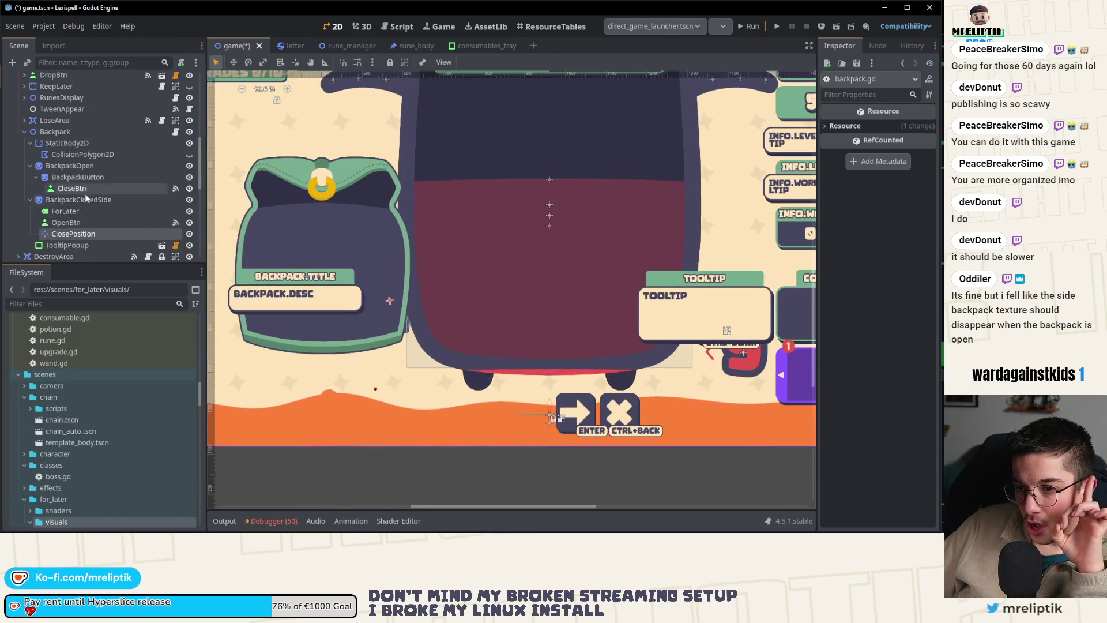
pyautogui.scroll(-2, 147, 203)
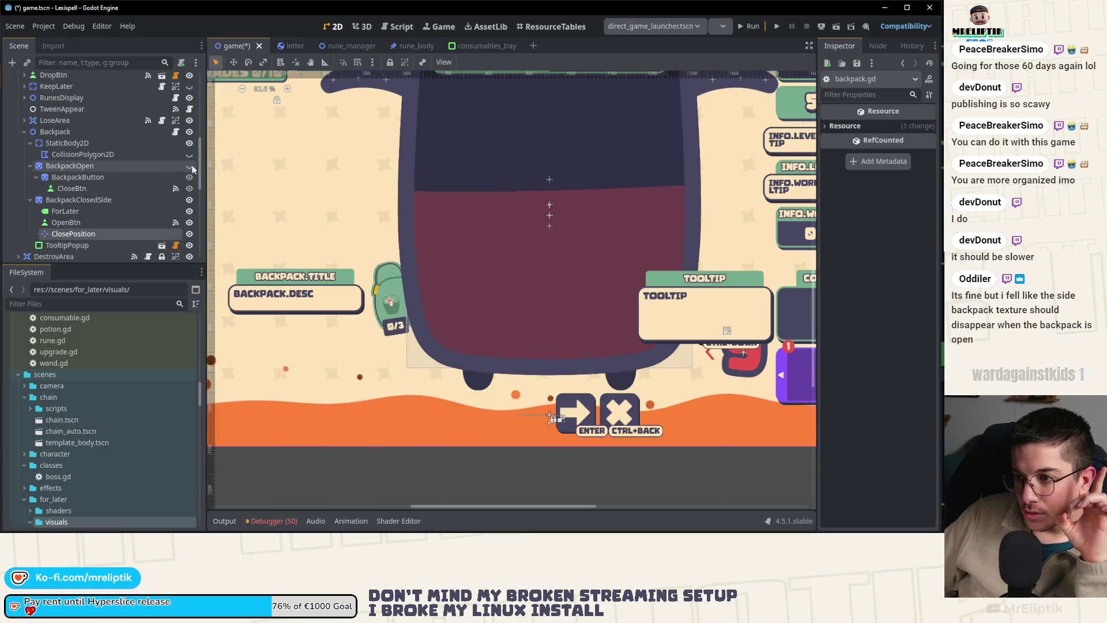
pyautogui.click(85, 199)
pyautogui.scroll(3, 342, 279)
pyautogui.scroll(5, 357, 305)
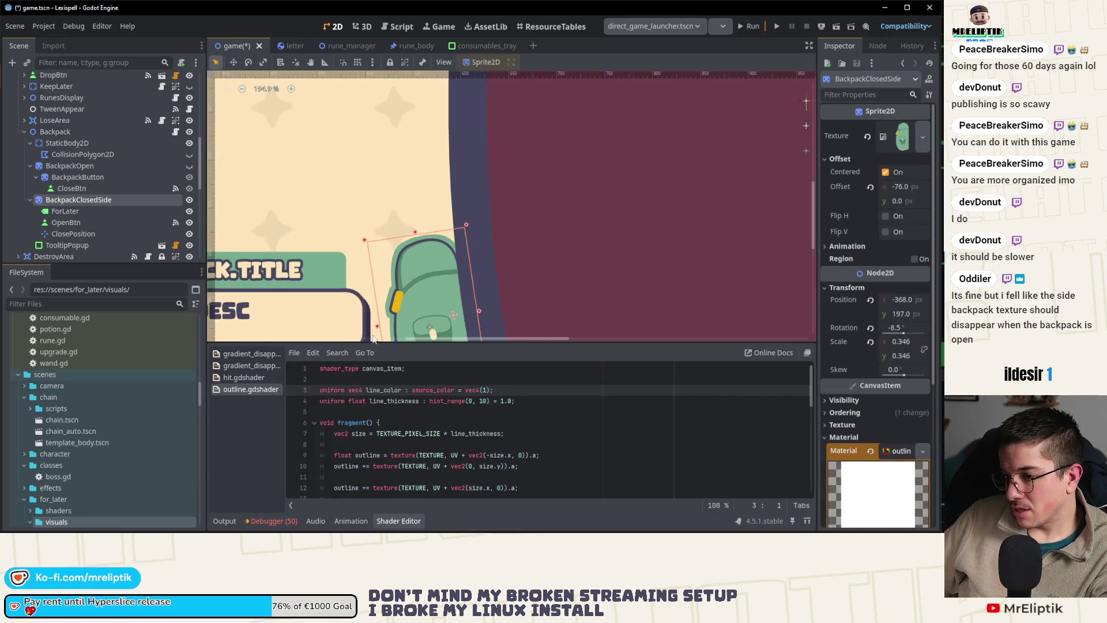
pyautogui.click(216, 520)
pyautogui.scroll(-2, 389, 339)
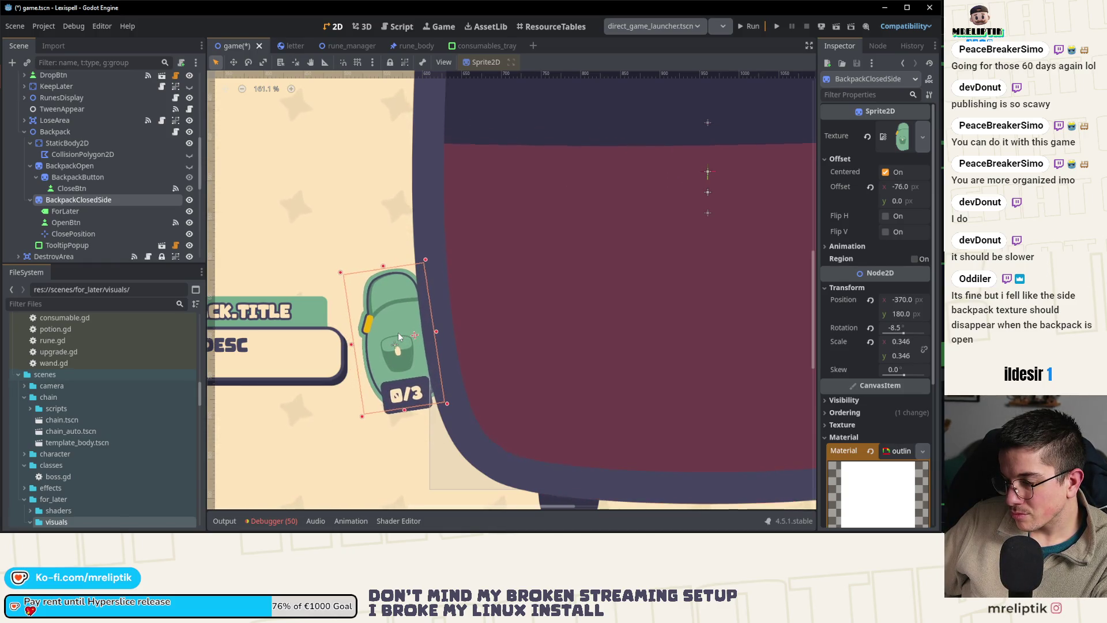
# - Nudge the side backpack upward and set its rotation to -6.5
pyautogui.hotkey('ctrl', '0')
pyautogui.click(189, 167)
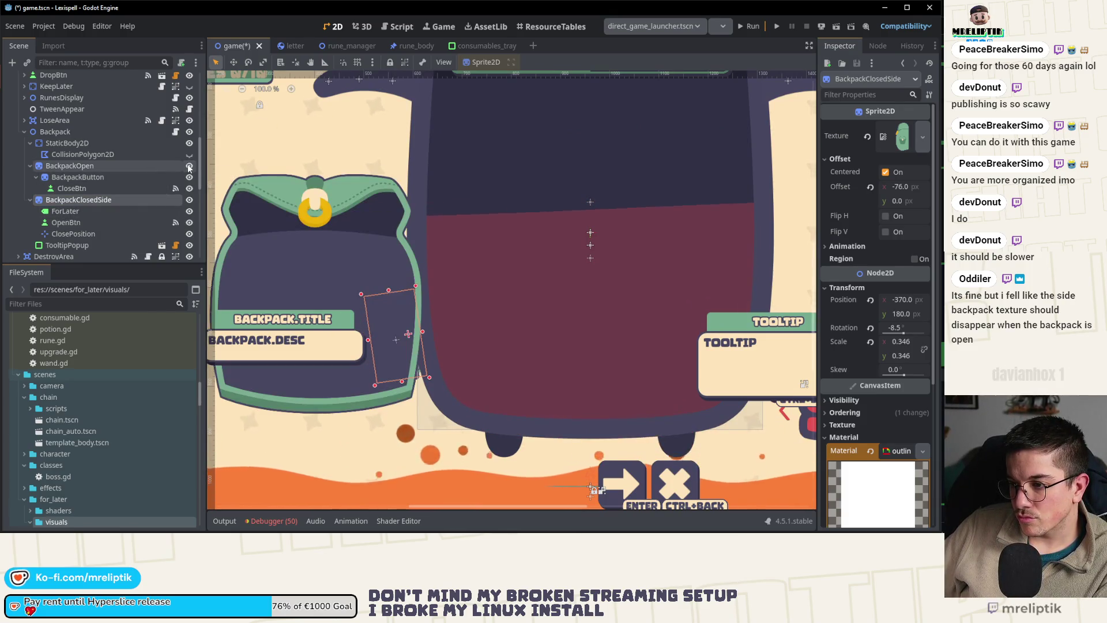
pyautogui.click(189, 166)
pyautogui.moveTo(403, 332); pyautogui.dragTo(405, 329)
pyautogui.scroll(4, 404, 330)
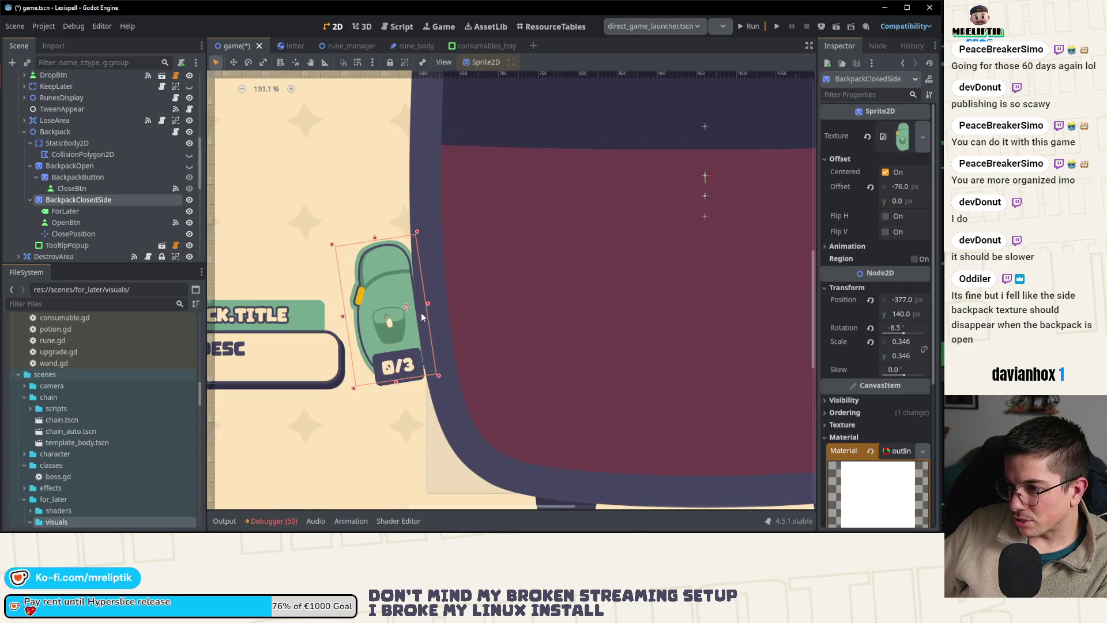
pyautogui.moveTo(902, 329); pyautogui.dragTo(910, 329)
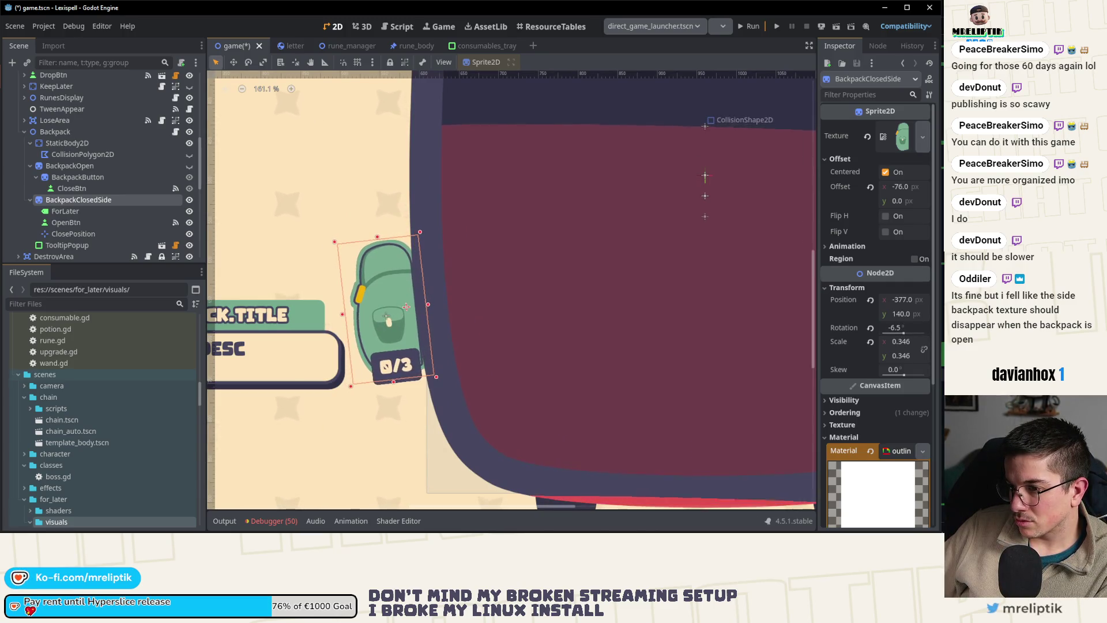
pyautogui.click(904, 329)
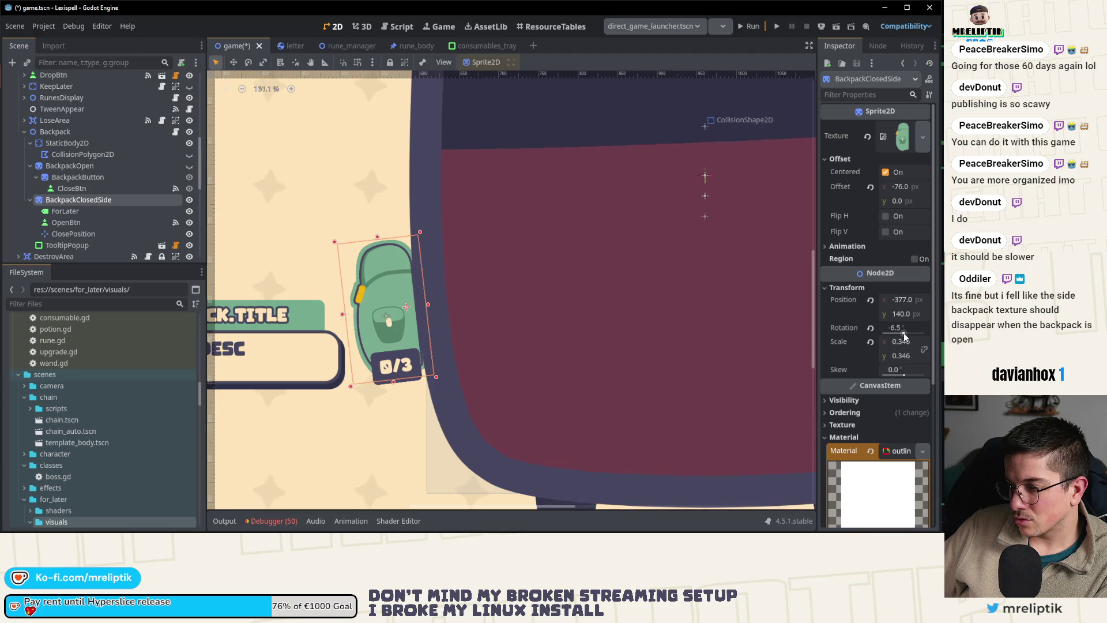
# - Fine-tune the side backpack to position -375, 140, compare against the open backpack, then run
pyautogui.click(410, 296)
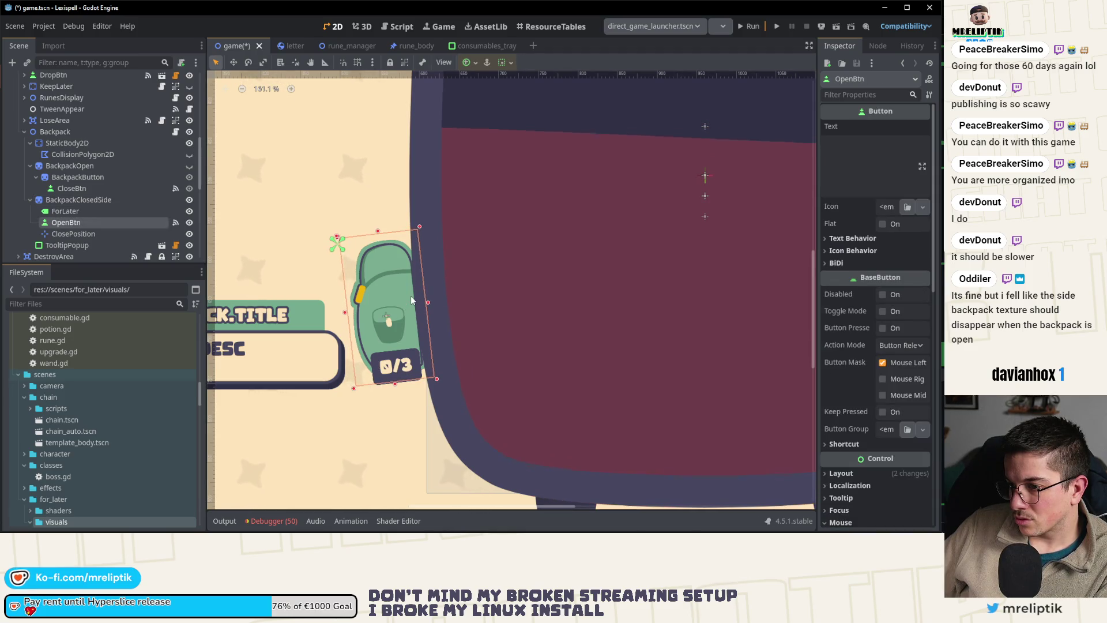
pyautogui.click(75, 200)
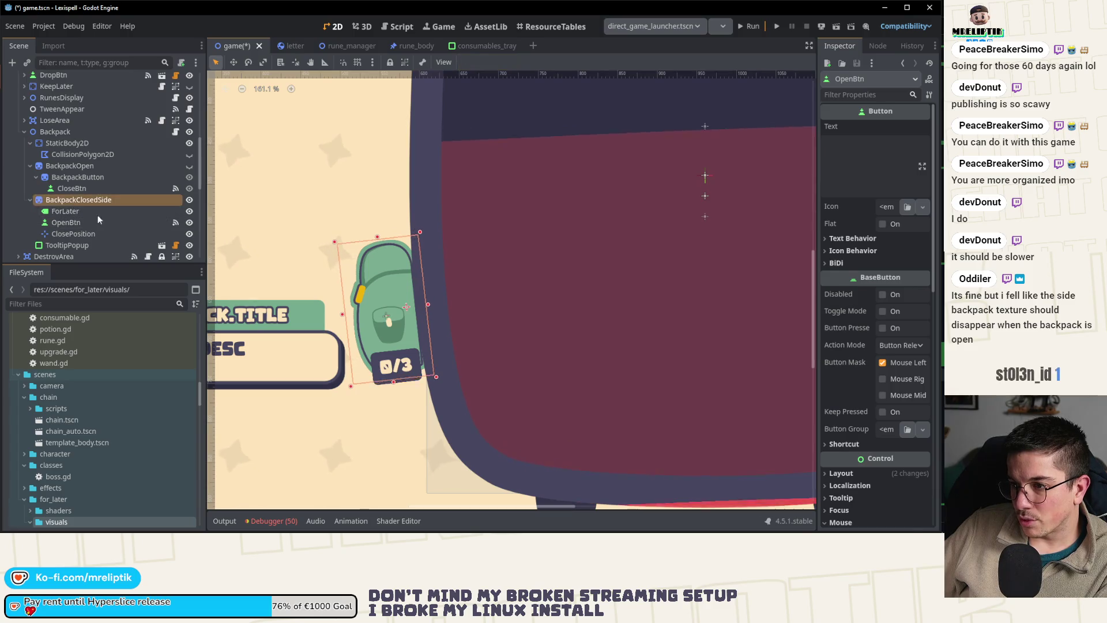
pyautogui.moveTo(356, 292); pyautogui.dragTo(356, 292)
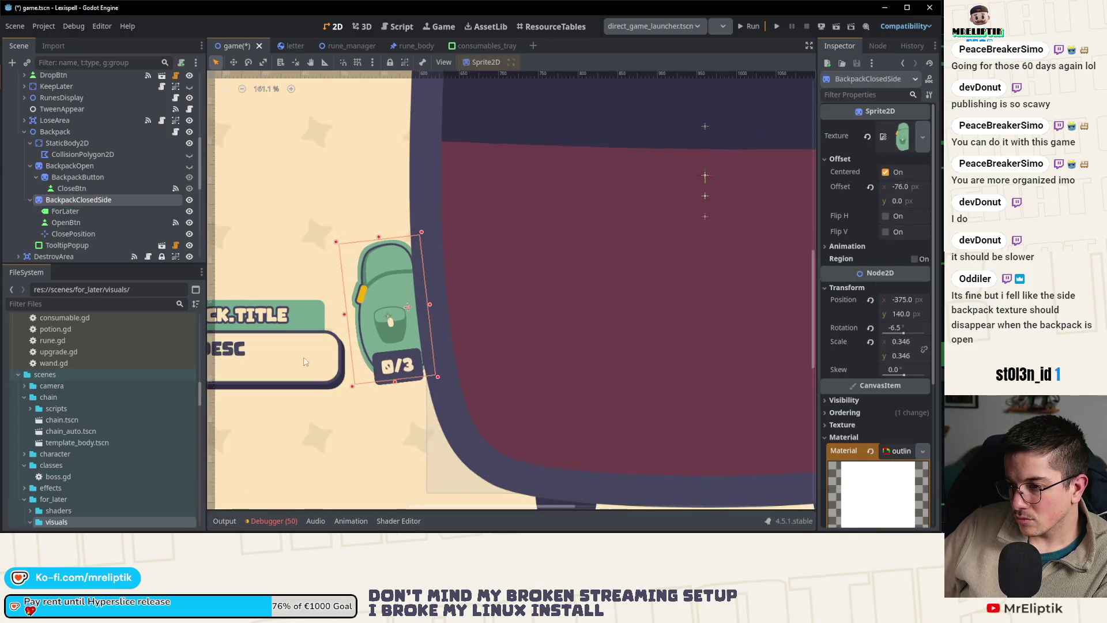
pyautogui.press('Right')
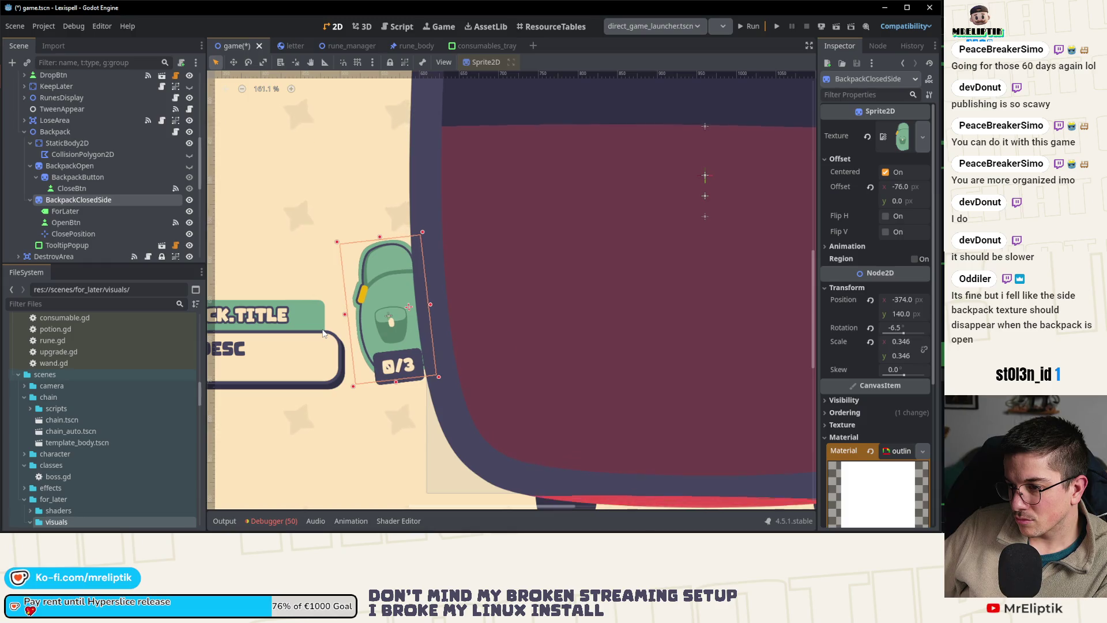
pyautogui.press('Left')
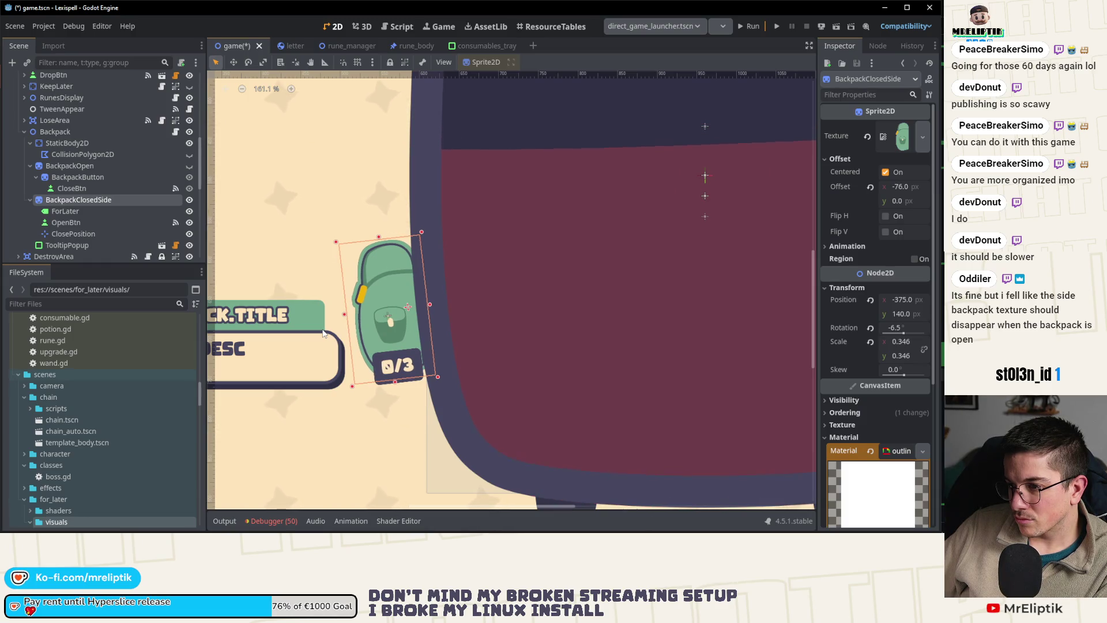
pyautogui.click(189, 166)
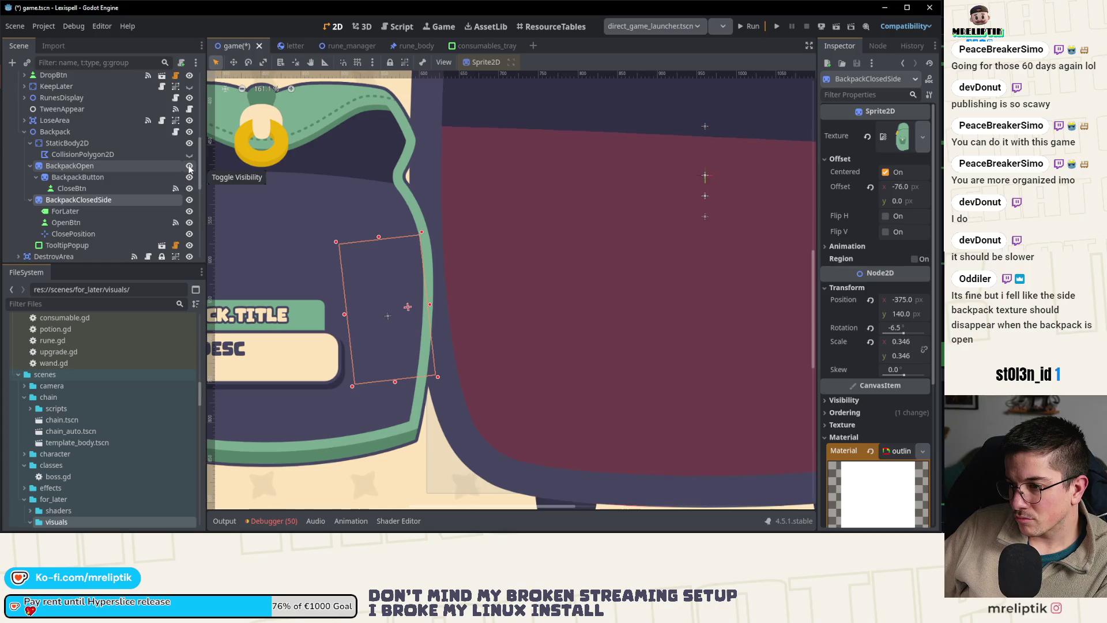
pyautogui.click(189, 166)
pyautogui.press('F5')
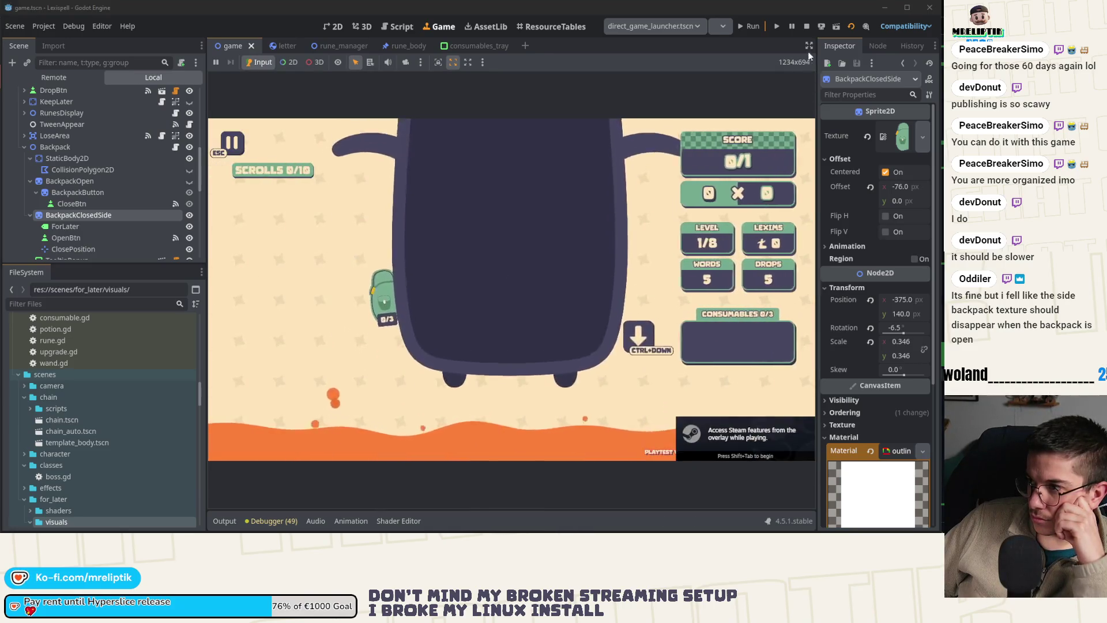
# - Play Level 1, open then close the side backpack to watch the close animation, and return to 2D
pyautogui.click(809, 46)
pyautogui.click(306, 346)
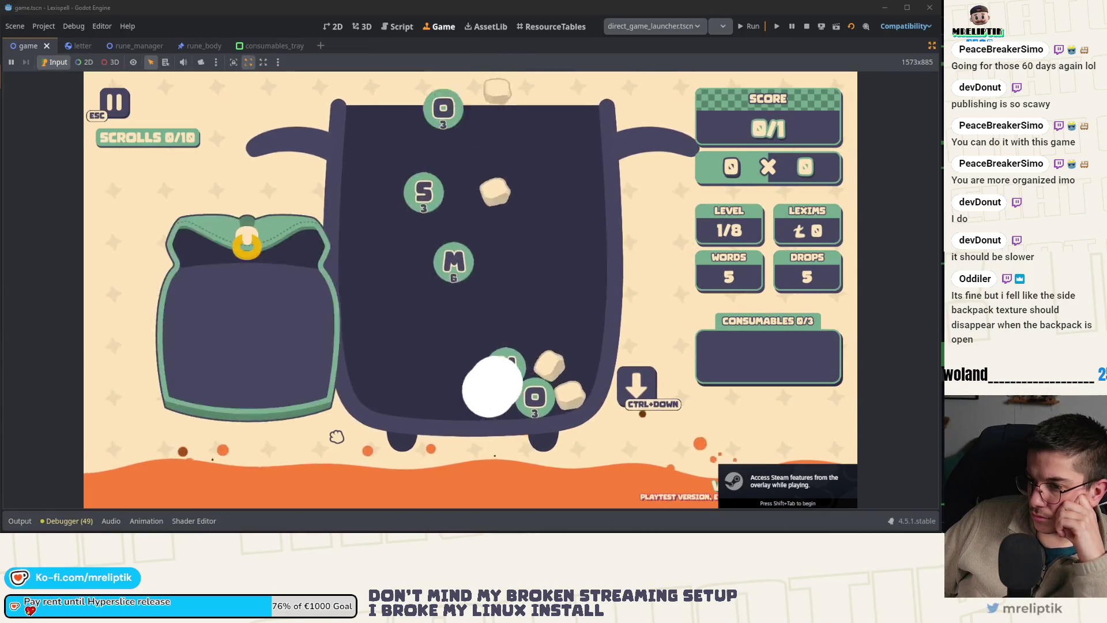
pyautogui.click(259, 371)
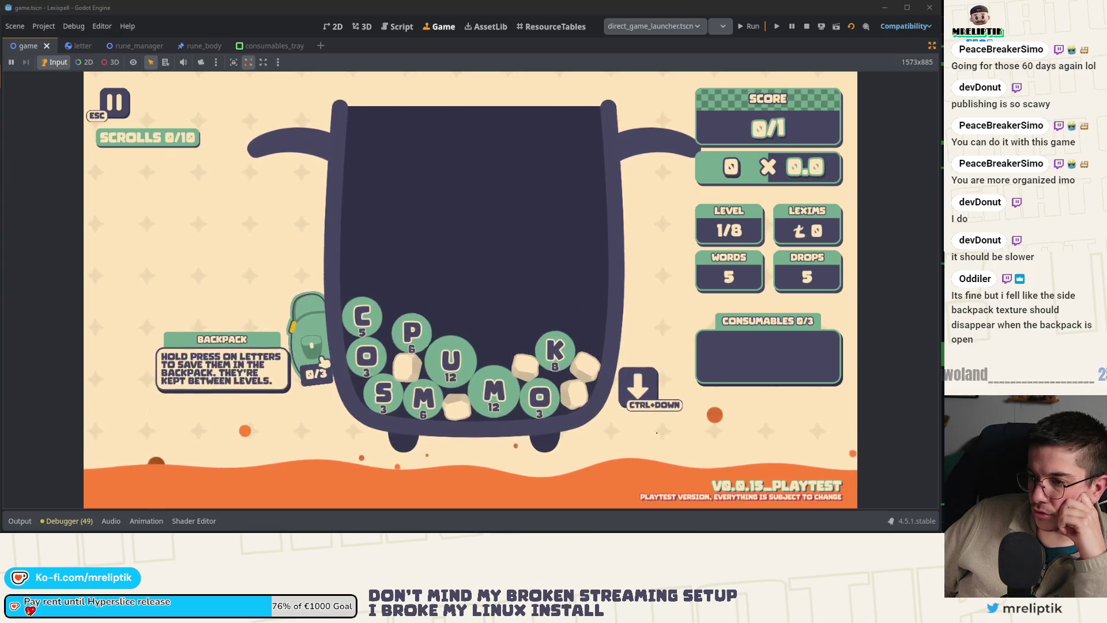
pyautogui.hotkey('ctrl', 'F1')
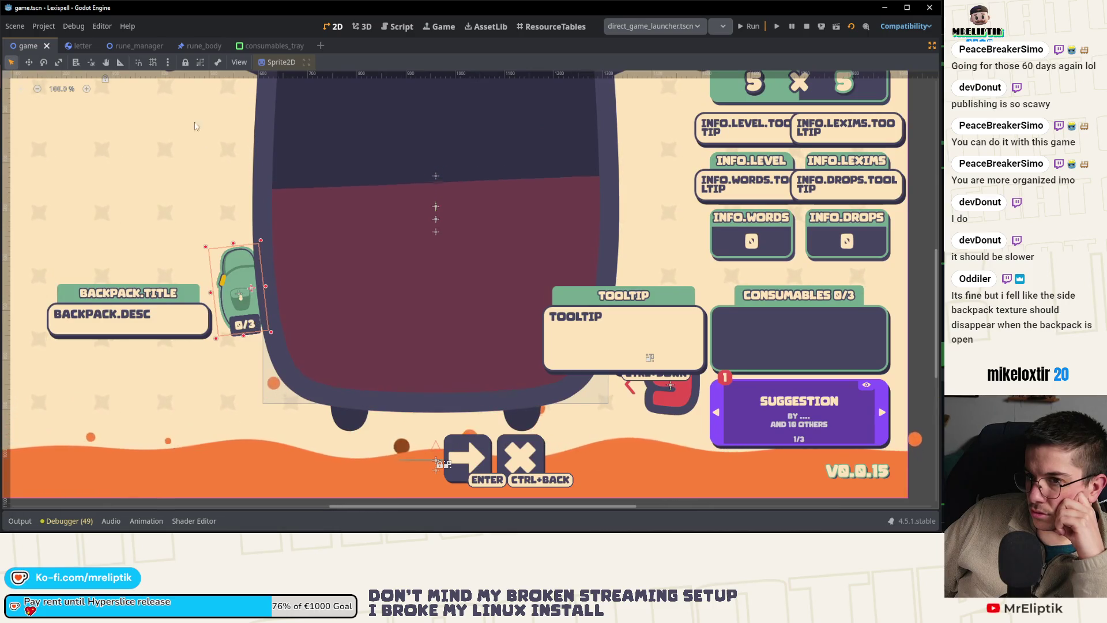
# - Restore the side panels, show and select BackpackOpen, then save and launch the game with F5
pyautogui.hotkey('ctrl', 'shift', 'F11')
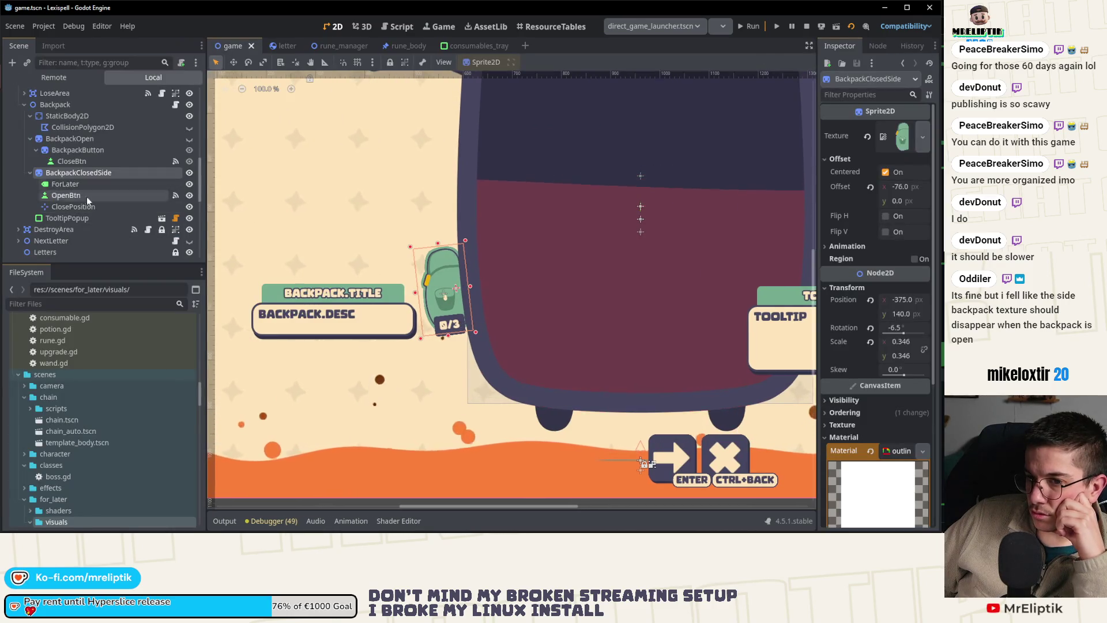
pyautogui.click(85, 207)
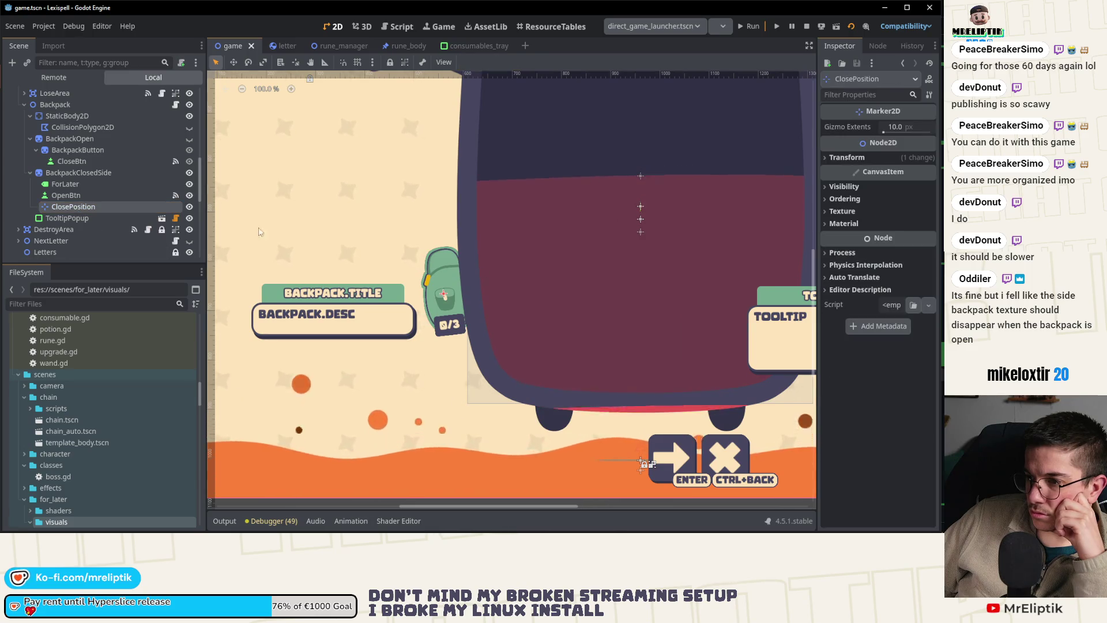
pyautogui.click(190, 138)
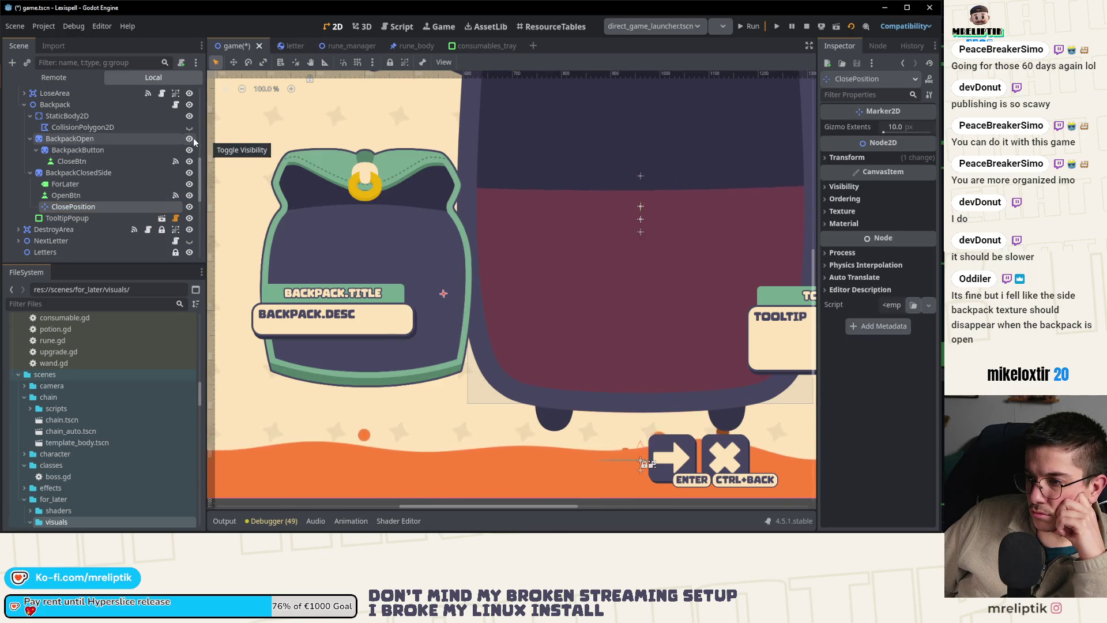
pyautogui.click(69, 139)
pyautogui.click(77, 150)
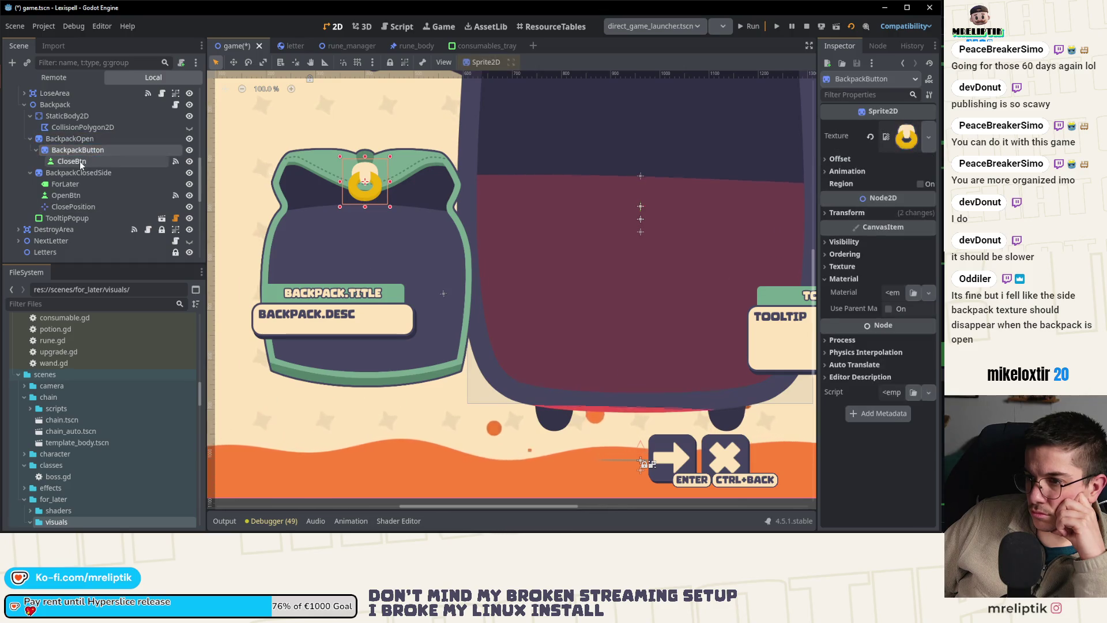
pyautogui.click(69, 138)
pyautogui.scroll(-2, 467, 234)
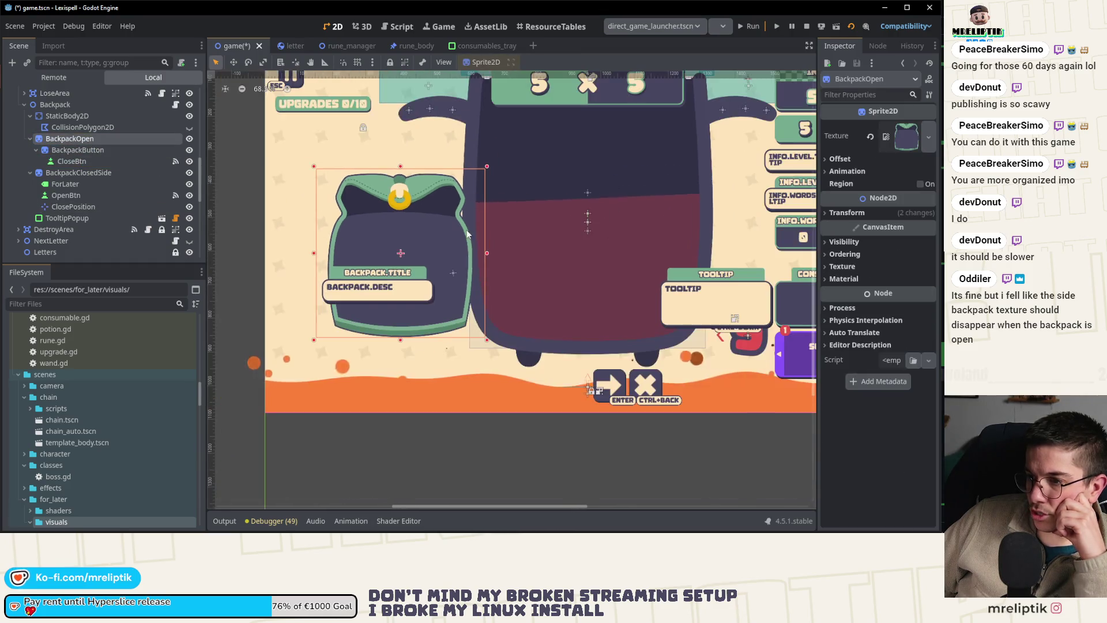
pyautogui.press('F5')
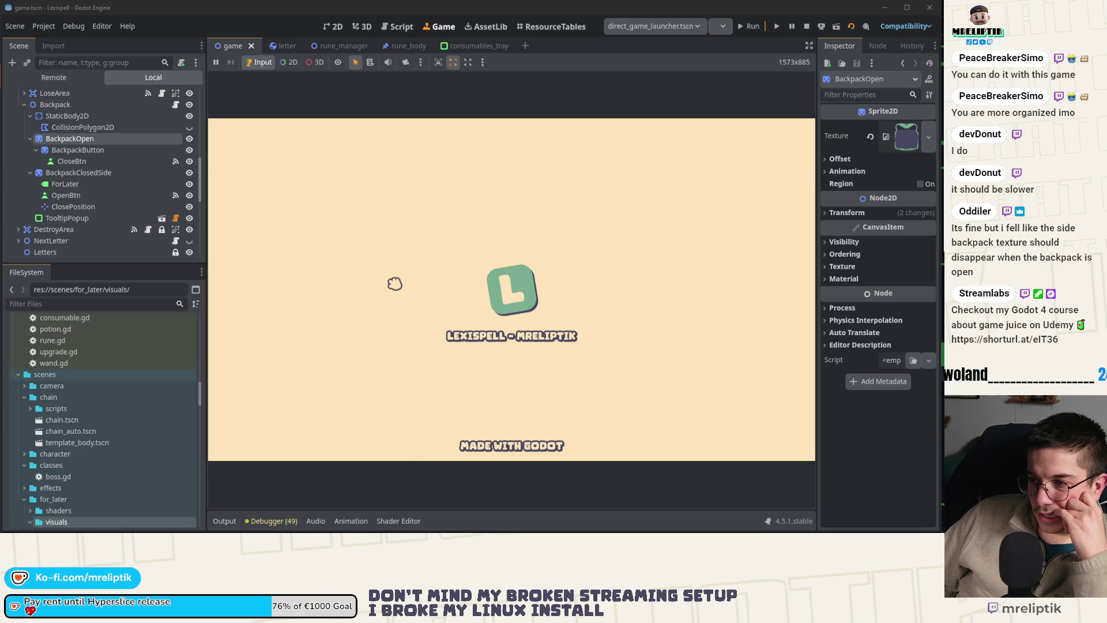
# - Maximize the game, play a level, open and close the side backpack, and return to 2D
pyautogui.click(808, 48)
pyautogui.click(351, 300)
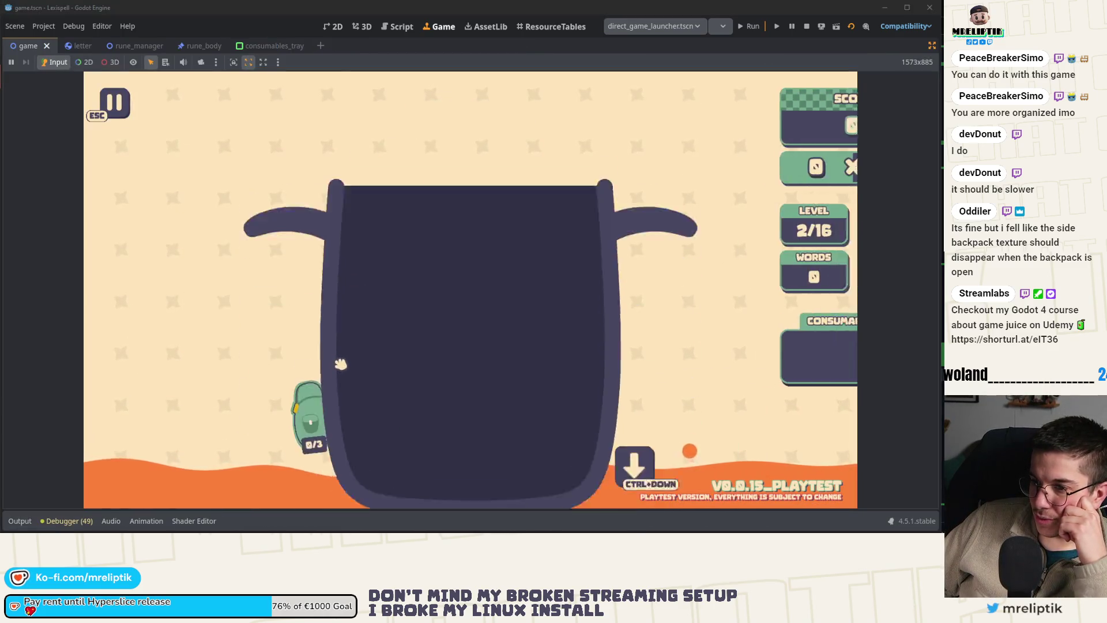
pyautogui.click(320, 375)
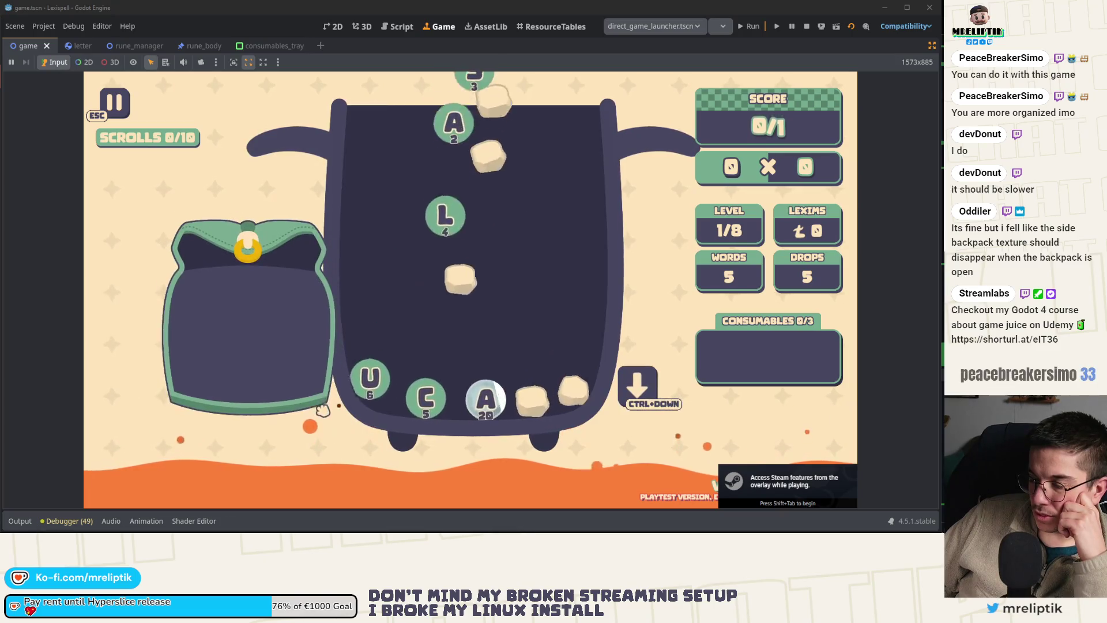
pyautogui.moveTo(297, 330)
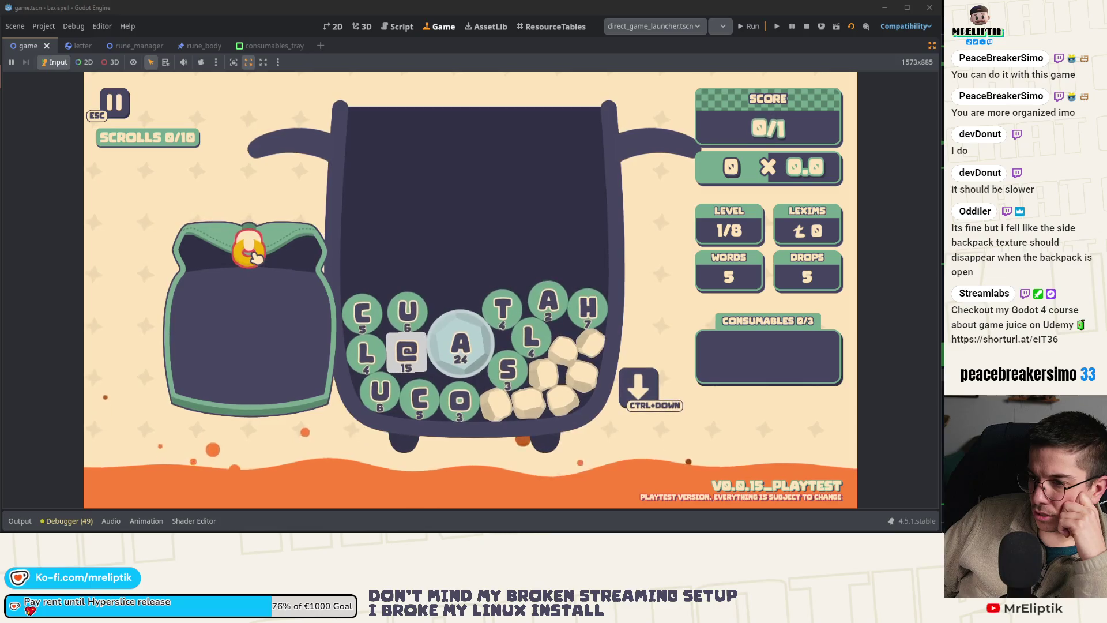
pyautogui.moveTo(302, 382)
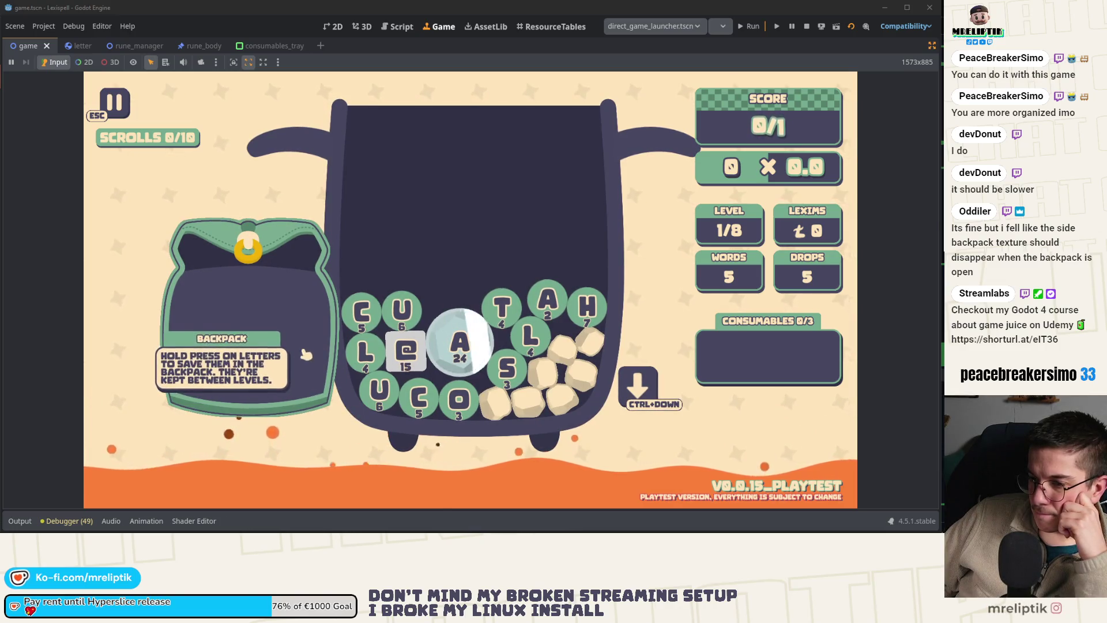
pyautogui.click(248, 249)
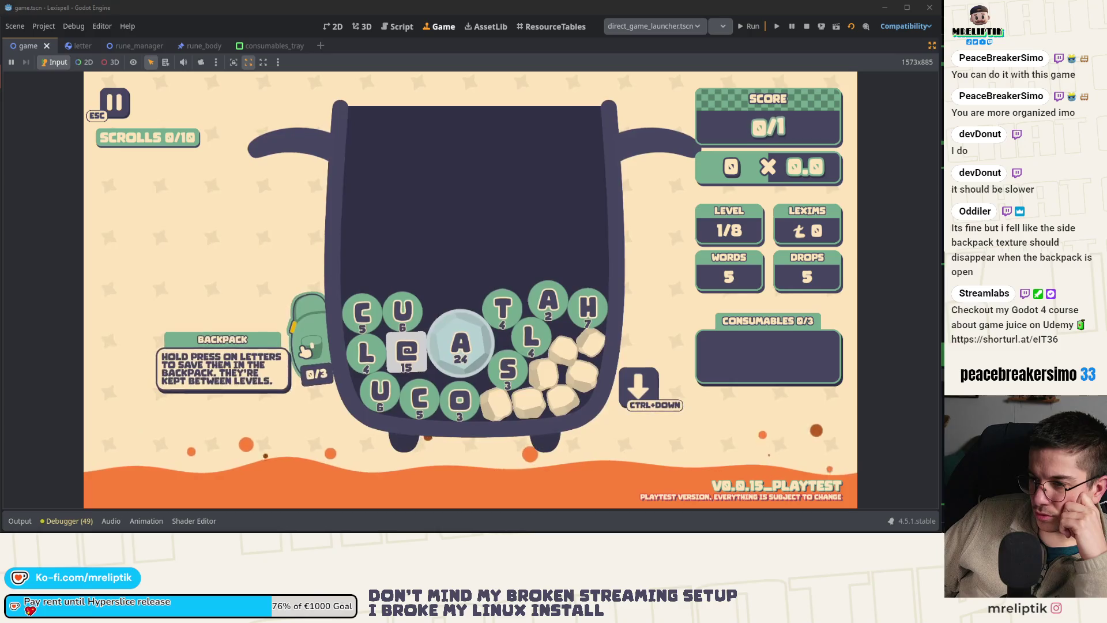
pyautogui.hotkey('ctrl', 'F1')
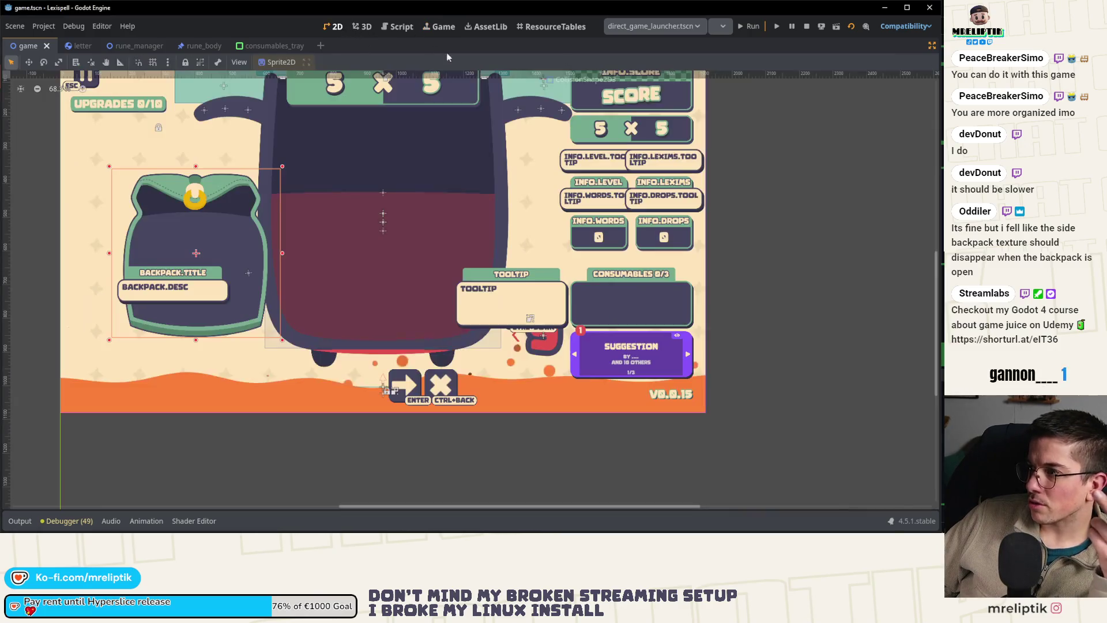
# - Leave distraction-free mode, recentre the 2D view, and select ClosePosition, then BackpackOpen, in the Scene dock
pyautogui.hotkey('ctrl', 'shift', 'F11')
pyautogui.moveTo(468, 281); pyautogui.dragTo(462, 306)
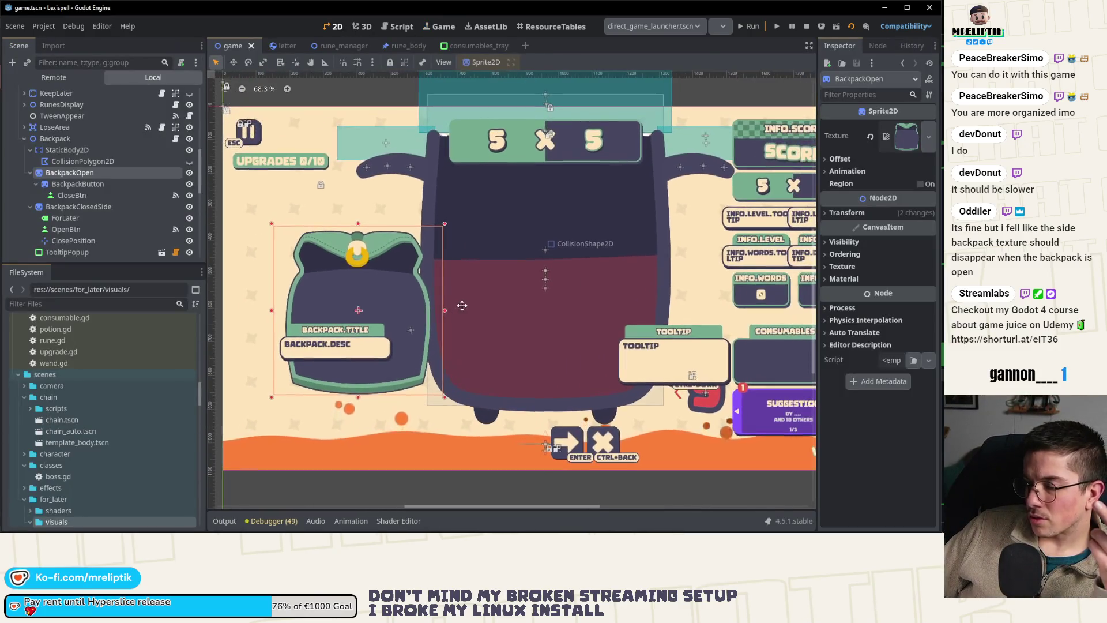
pyautogui.scroll(-3, 80, 201)
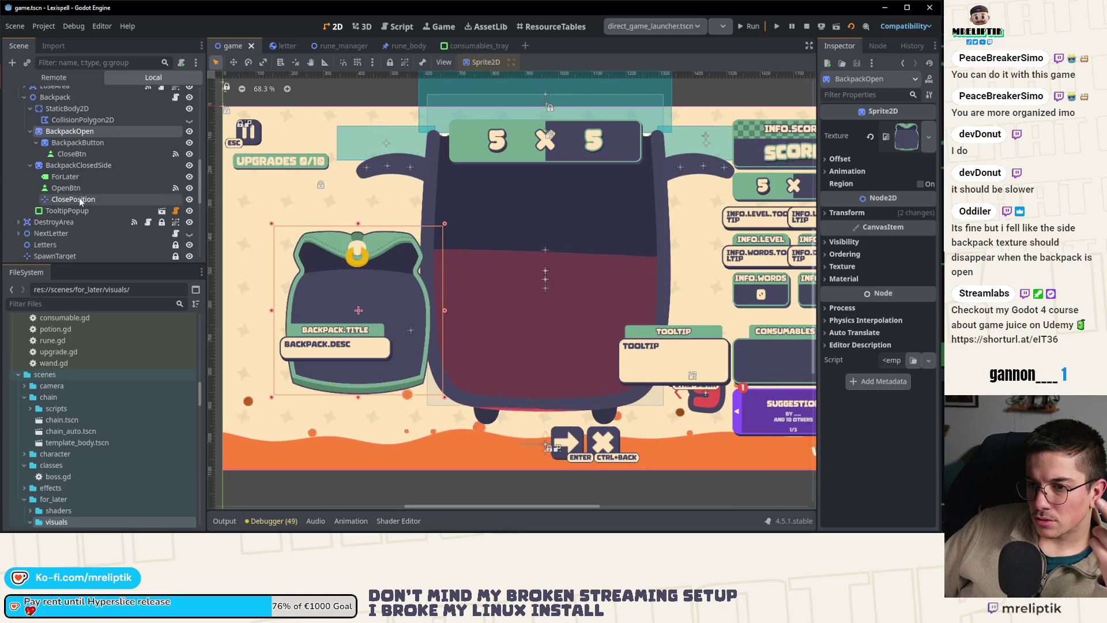
pyautogui.click(79, 197)
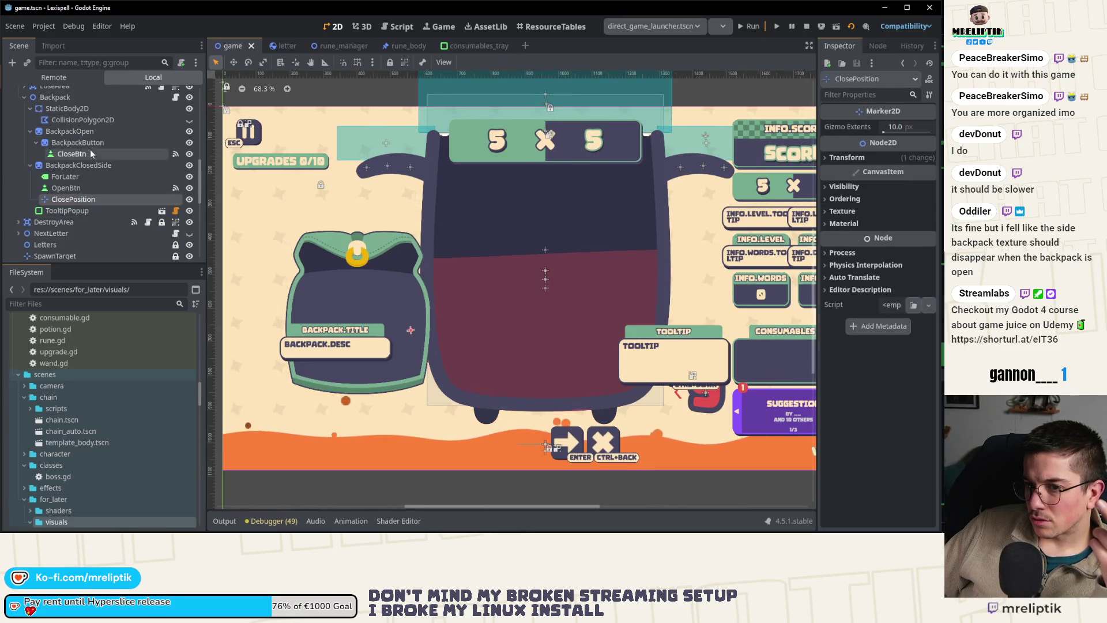
pyautogui.click(79, 131)
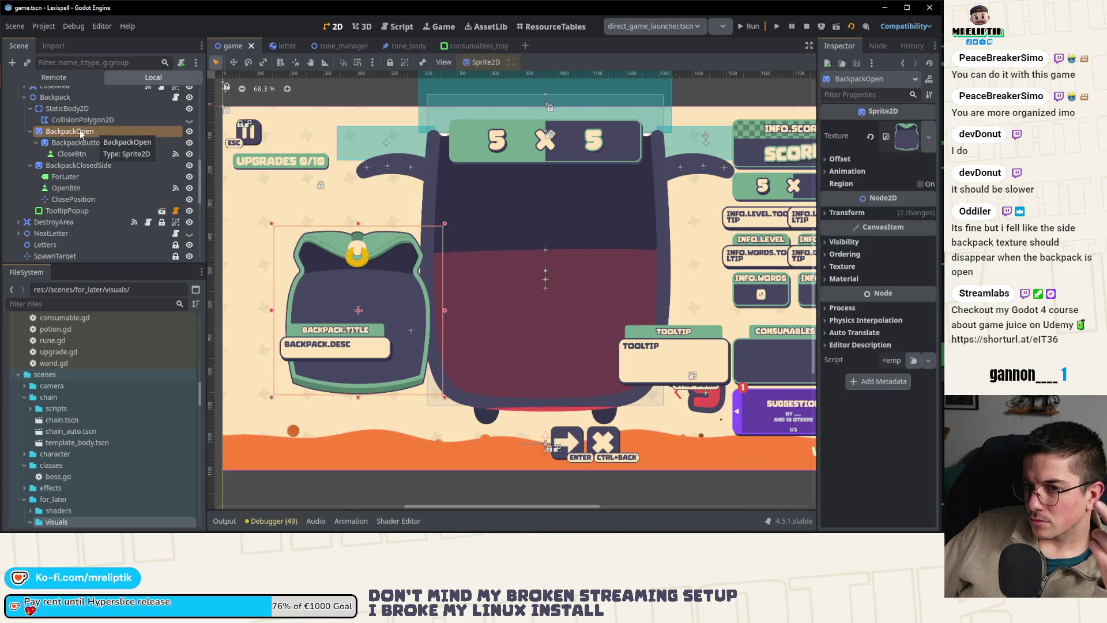
pyautogui.scroll(1, 89, 124)
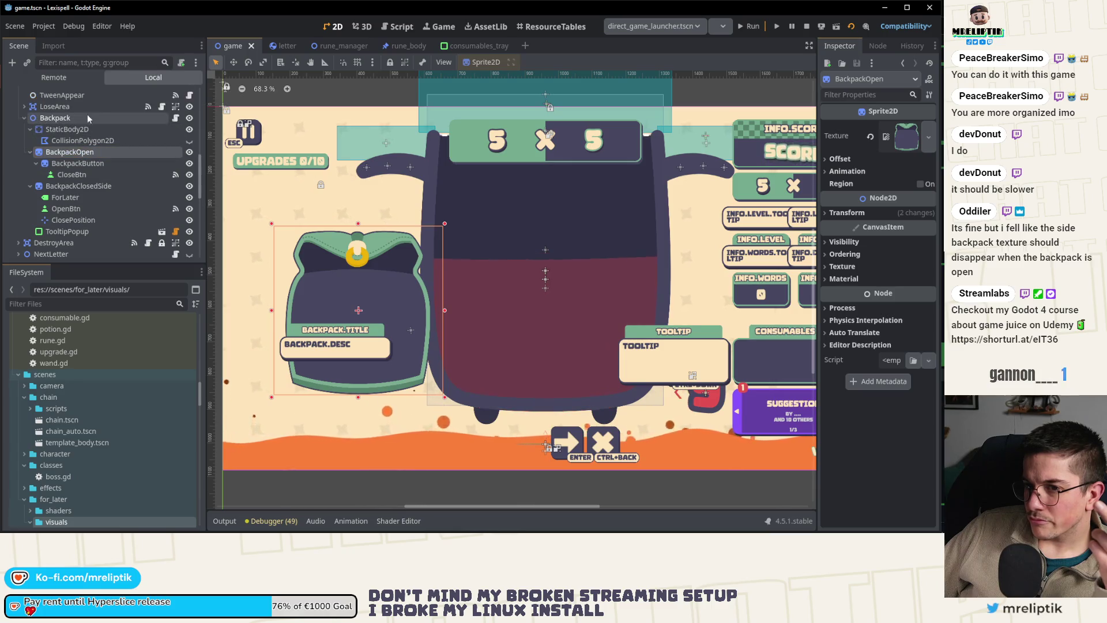
# - Open backpack.gd and highlight close_position in the close() tween on line 72
pyautogui.click(175, 118)
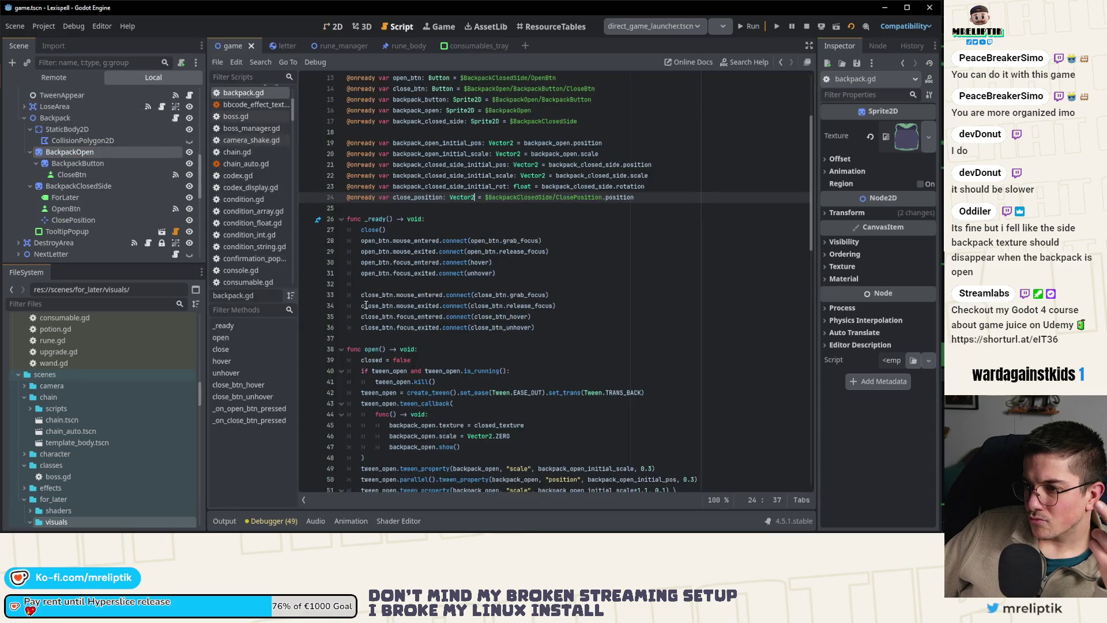
pyautogui.scroll(-10, 456, 294)
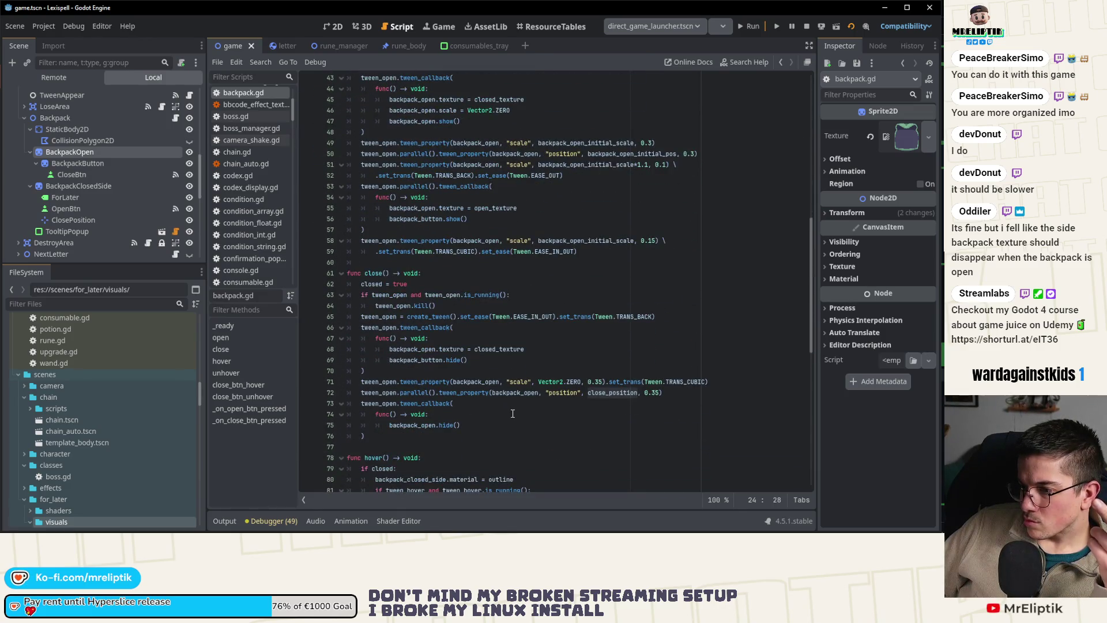
pyautogui.doubleClick(609, 395)
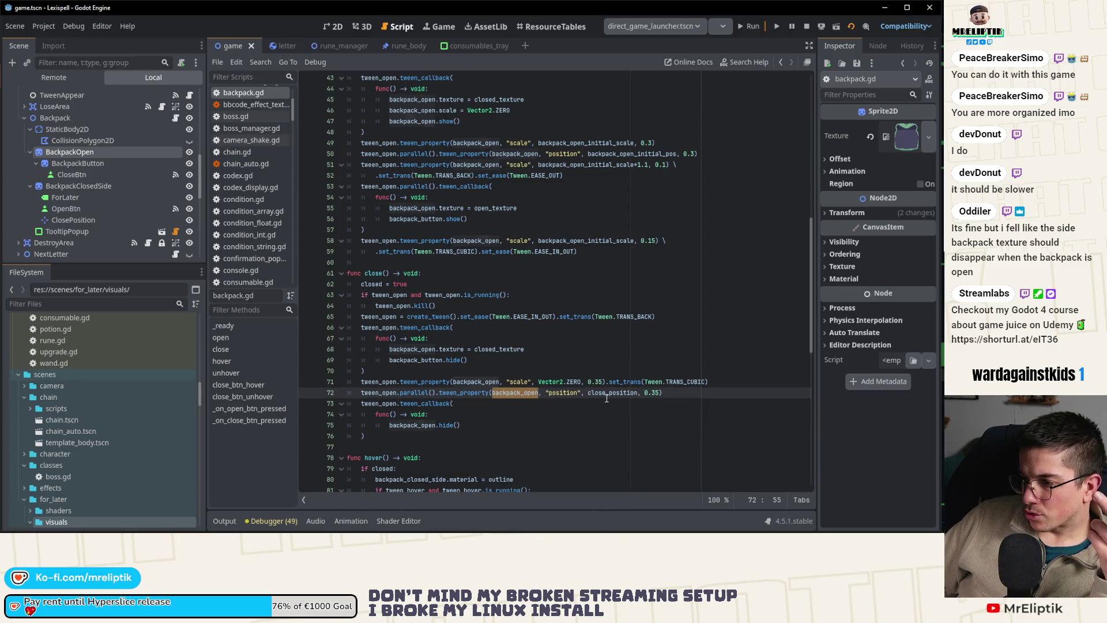
pyautogui.doubleClick(609, 395)
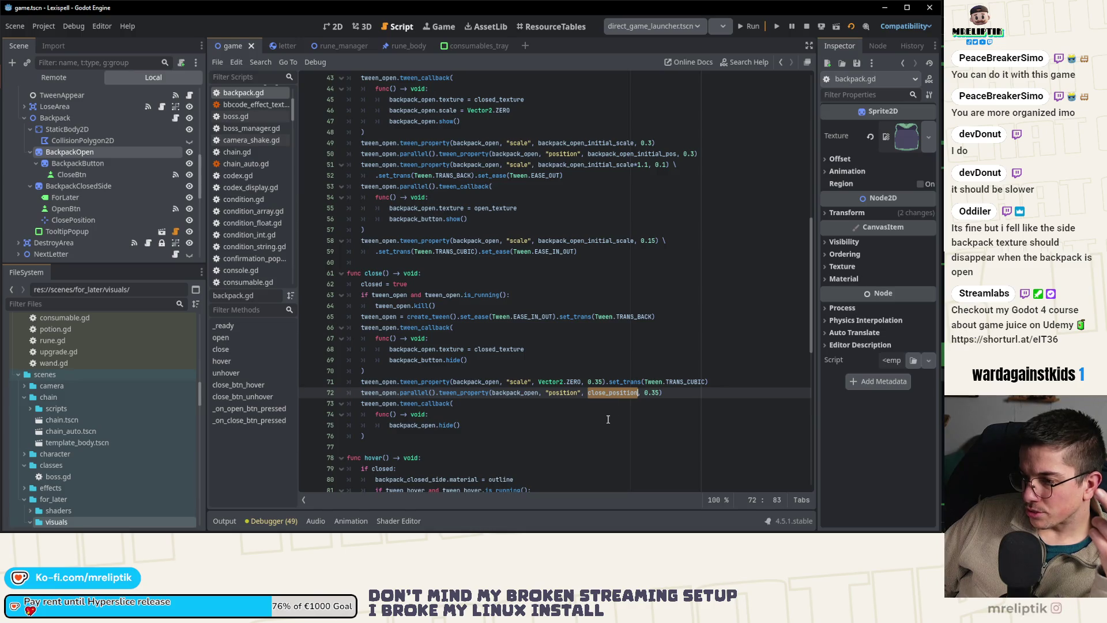
pyautogui.scroll(4, 595, 406)
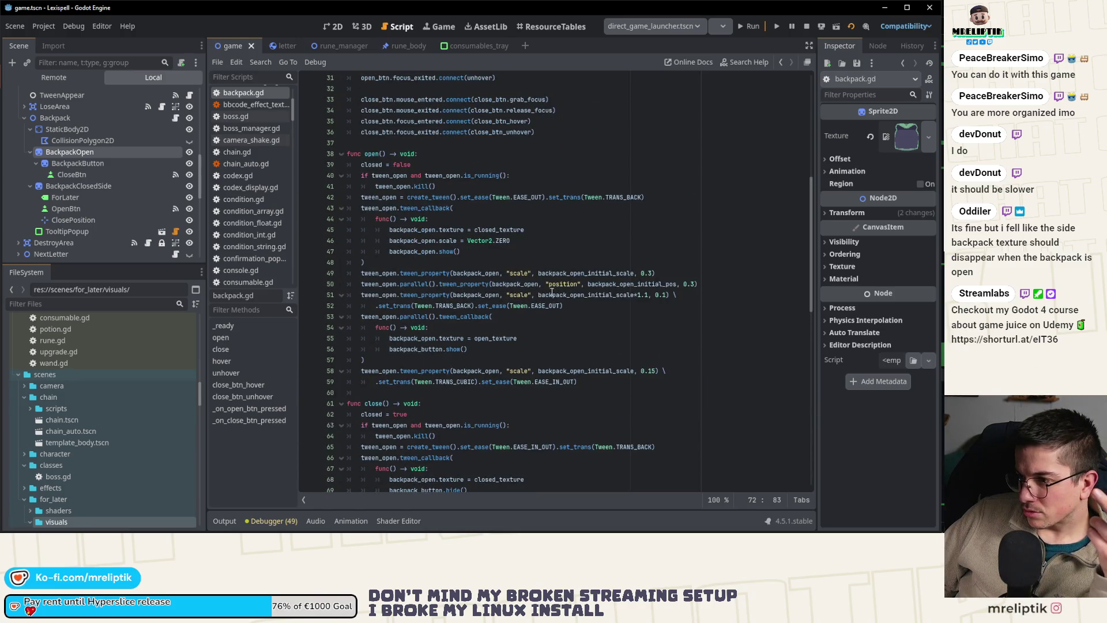
# - Compare it with backpack_open on line 51 and return the caret to the close tween line
pyautogui.doubleClick(471, 294)
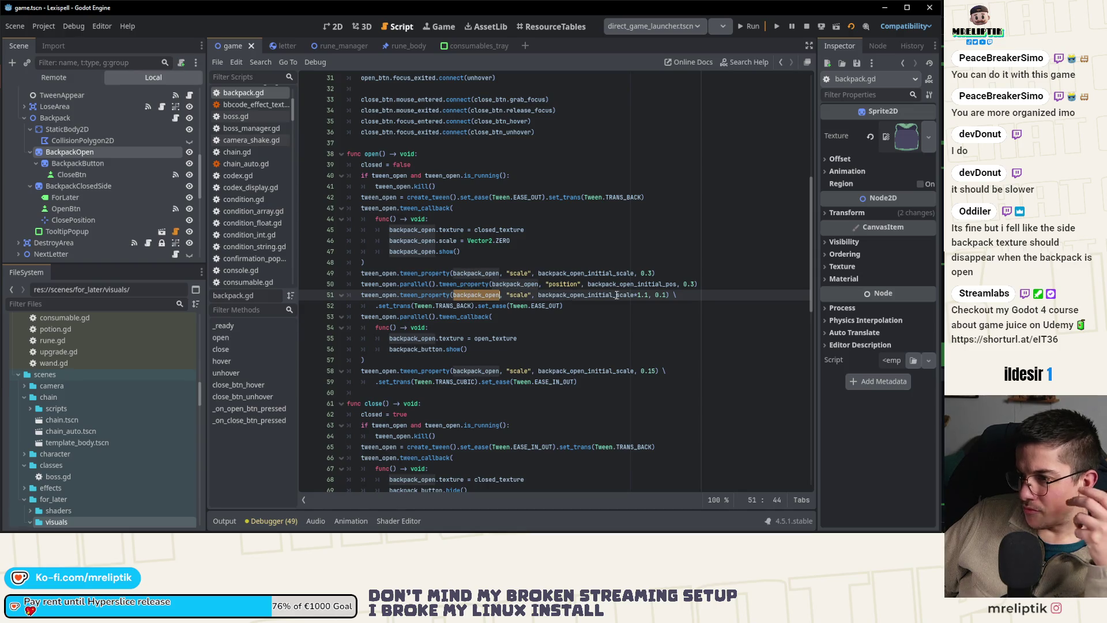
pyautogui.scroll(-8, 549, 343)
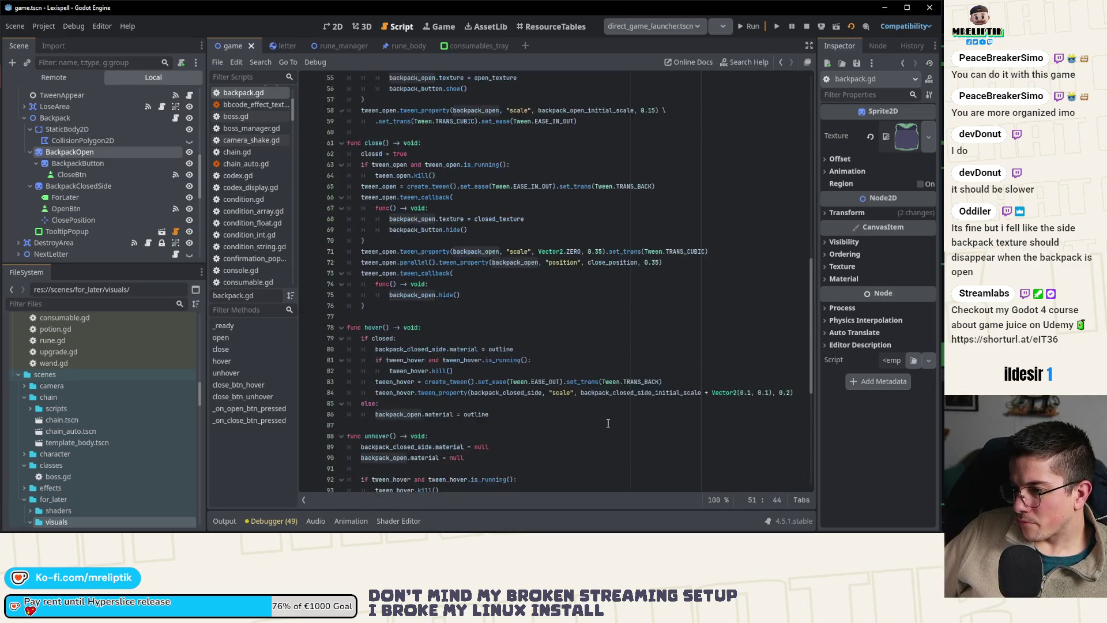
pyautogui.scroll(1, 594, 340)
pyautogui.click(607, 295)
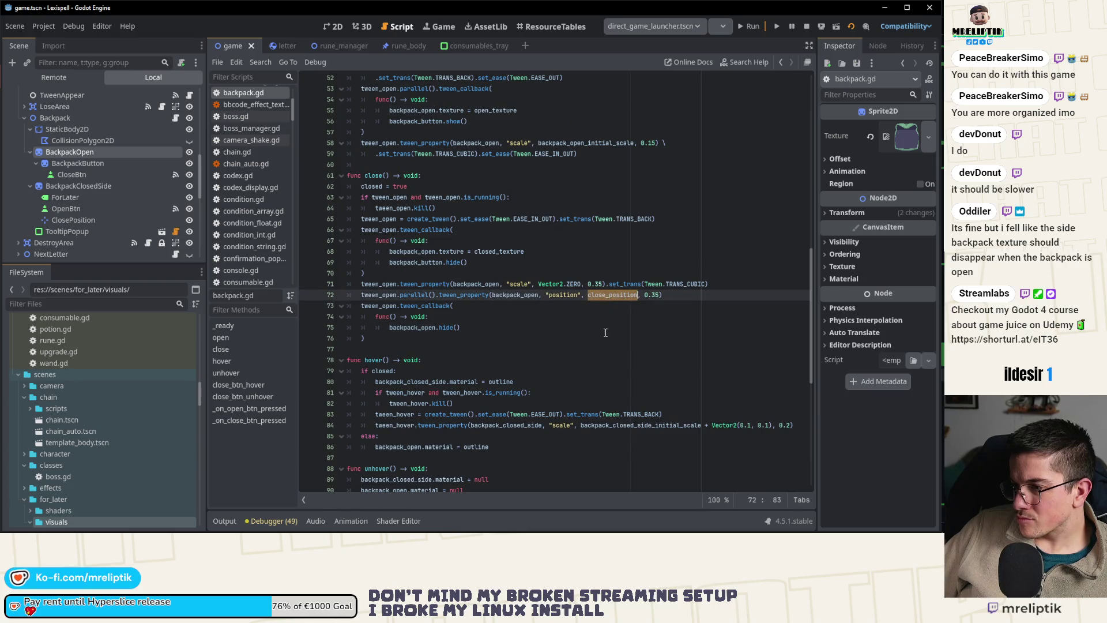
pyautogui.scroll(5, 605, 332)
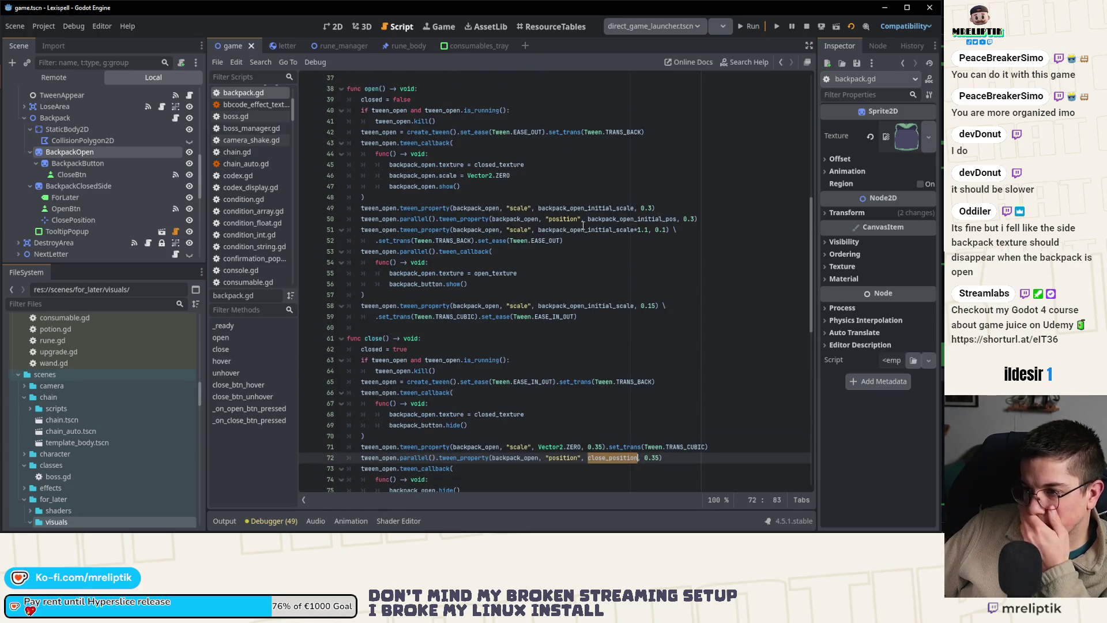
pyautogui.scroll(9, 573, 242)
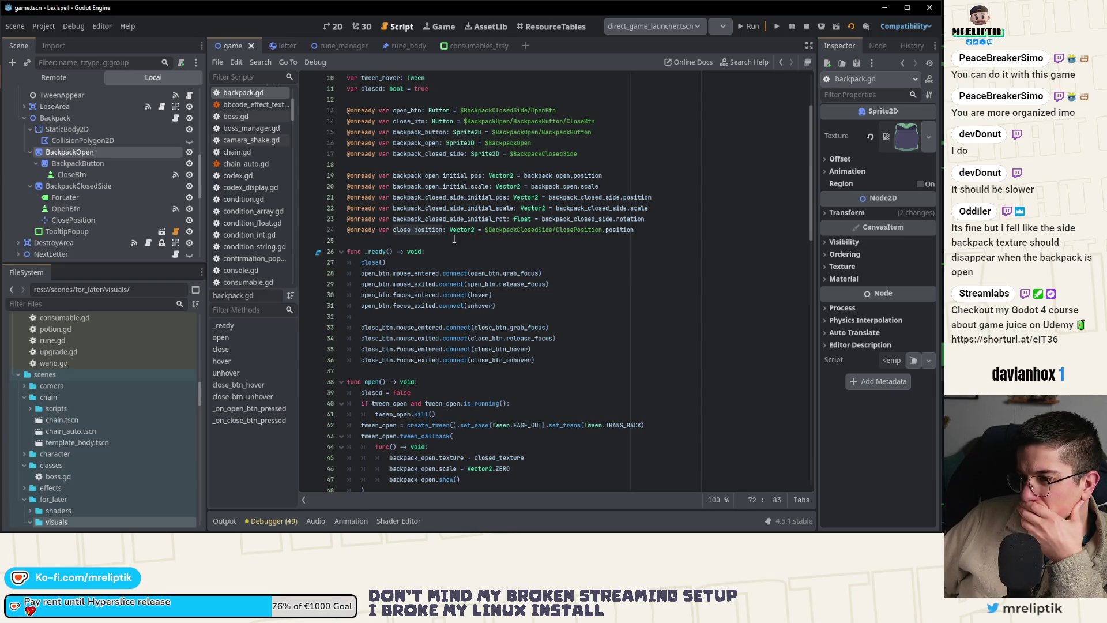
# - Type the close_position declaration as a Marker2D and save backpack.gd
pyautogui.click(418, 231)
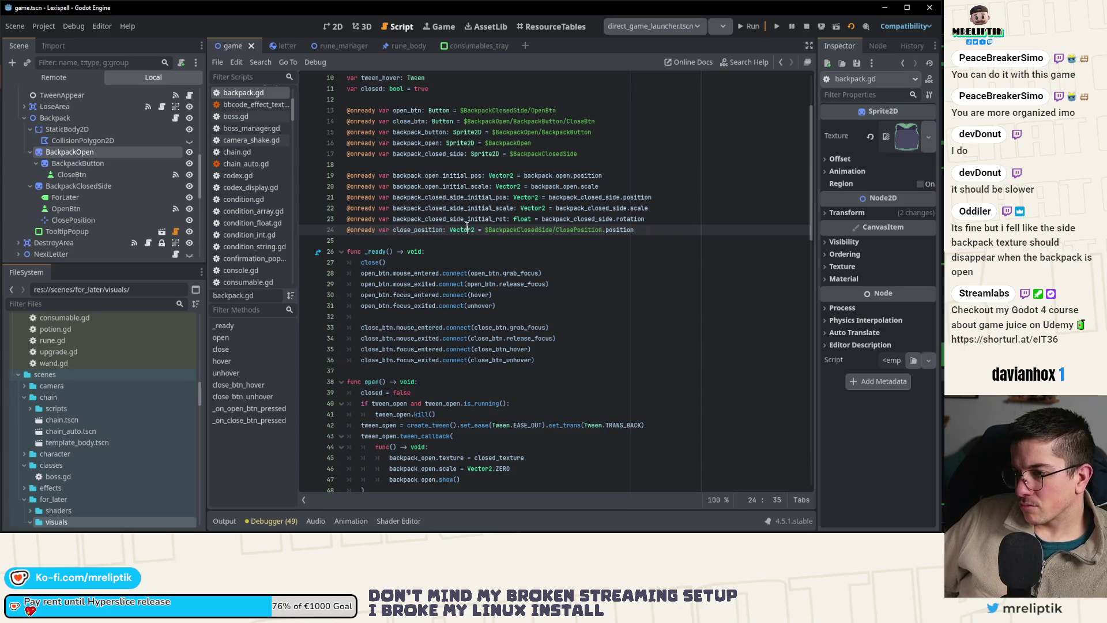
pyautogui.write('Mark')
pyautogui.press('Return')
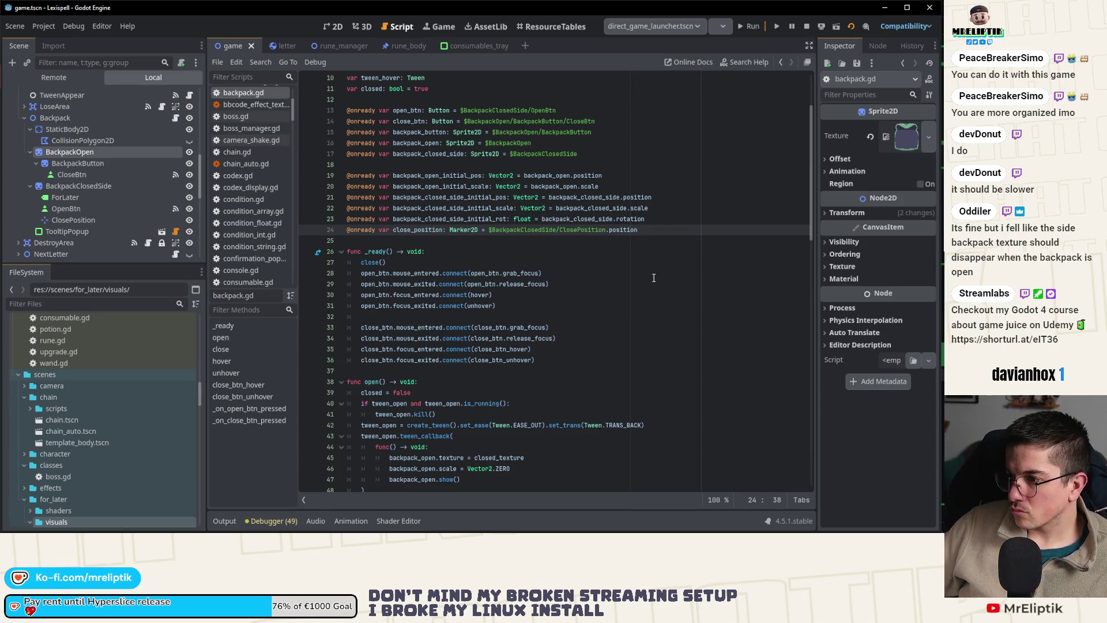
pyautogui.hotkey('ctrl', 's')
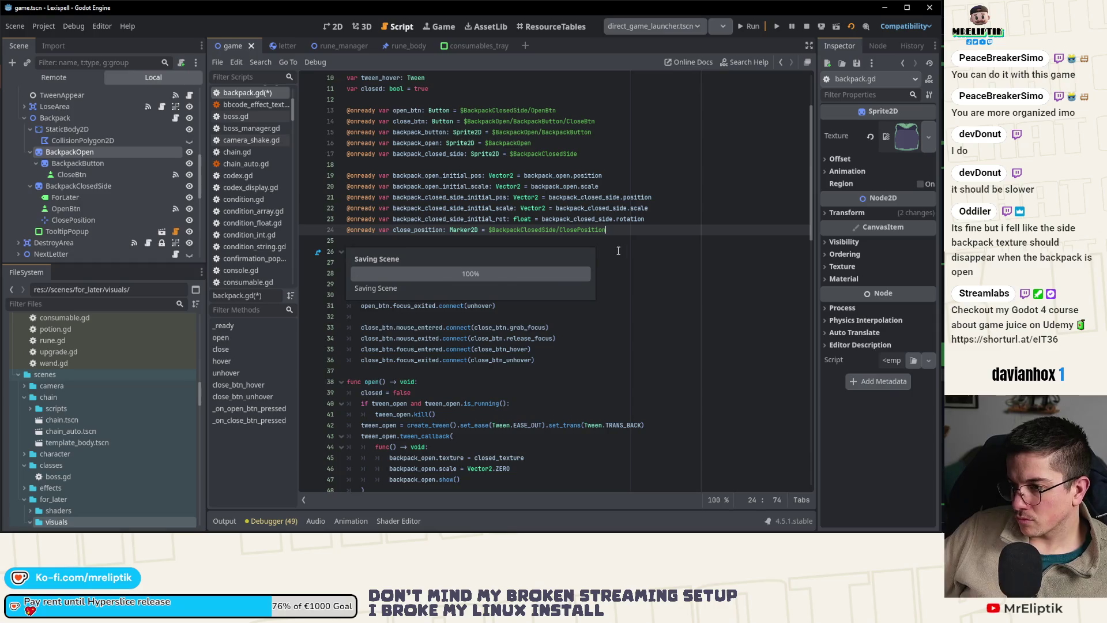
# - Make the close tween target close_position.position, then stop and relaunch the game
pyautogui.scroll(-10, 500, 360)
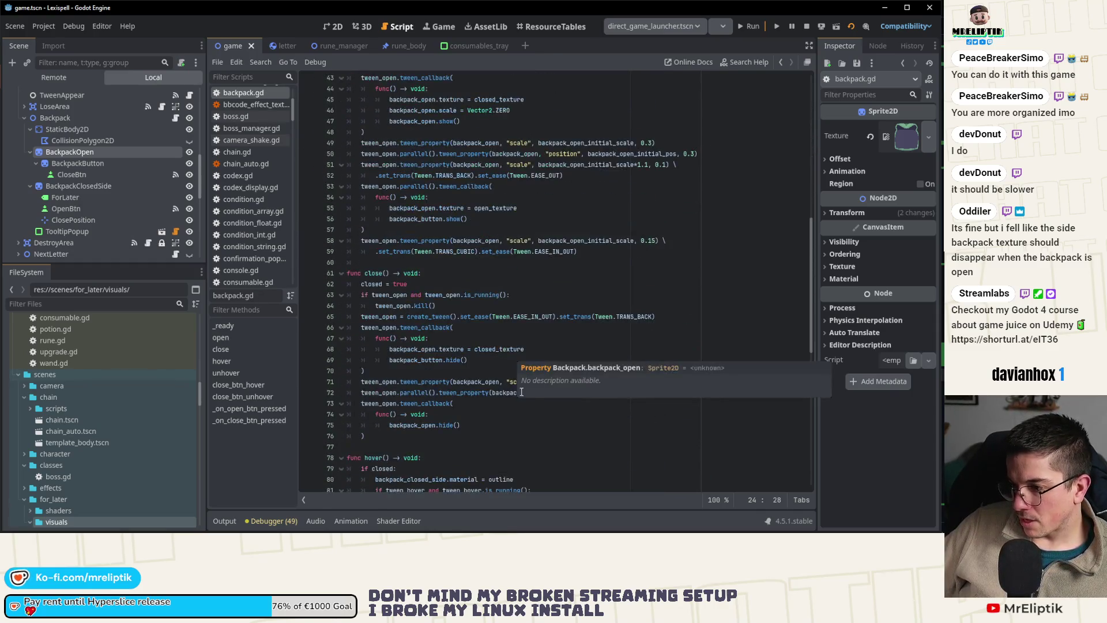
pyautogui.click(589, 393)
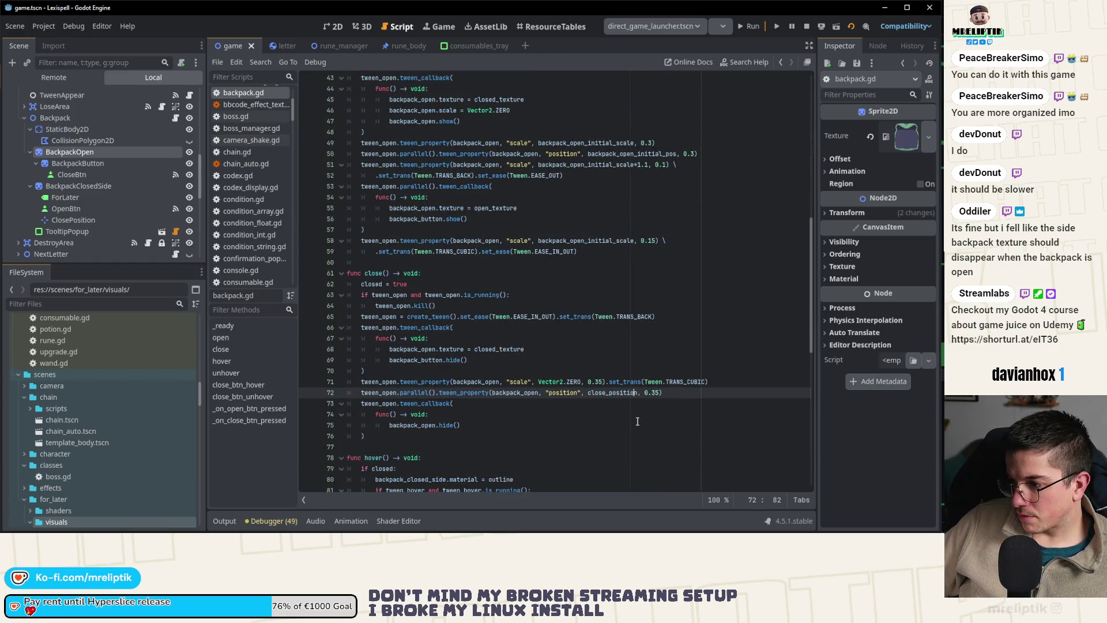
pyautogui.write('.position')
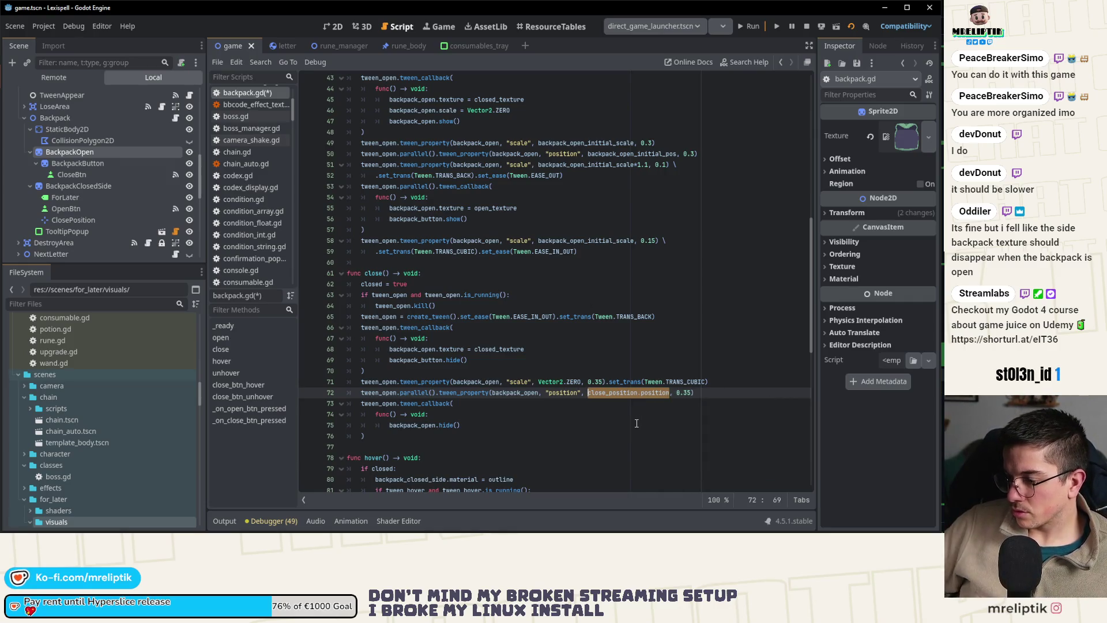
pyautogui.hotkey('ctrl', 'f')
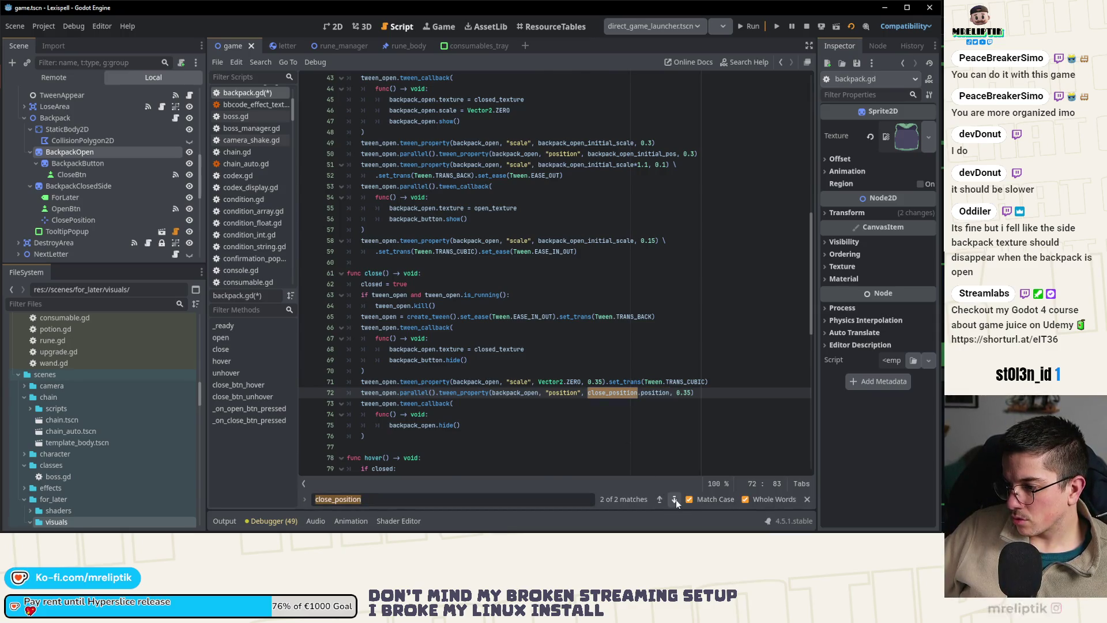
pyautogui.click(676, 499)
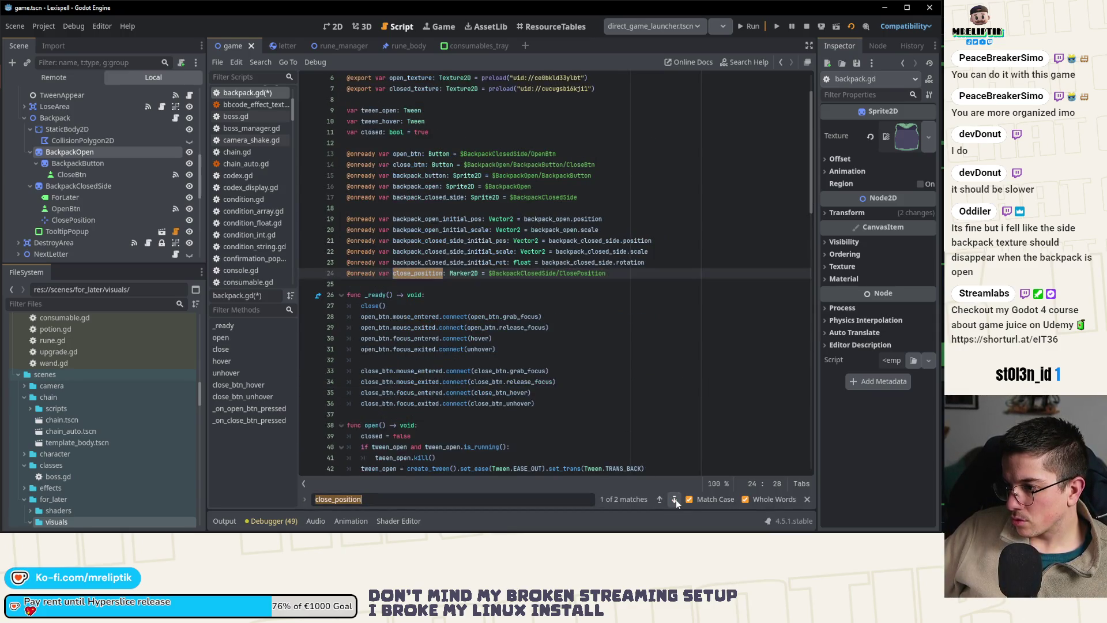
pyautogui.click(807, 26)
pyautogui.click(746, 26)
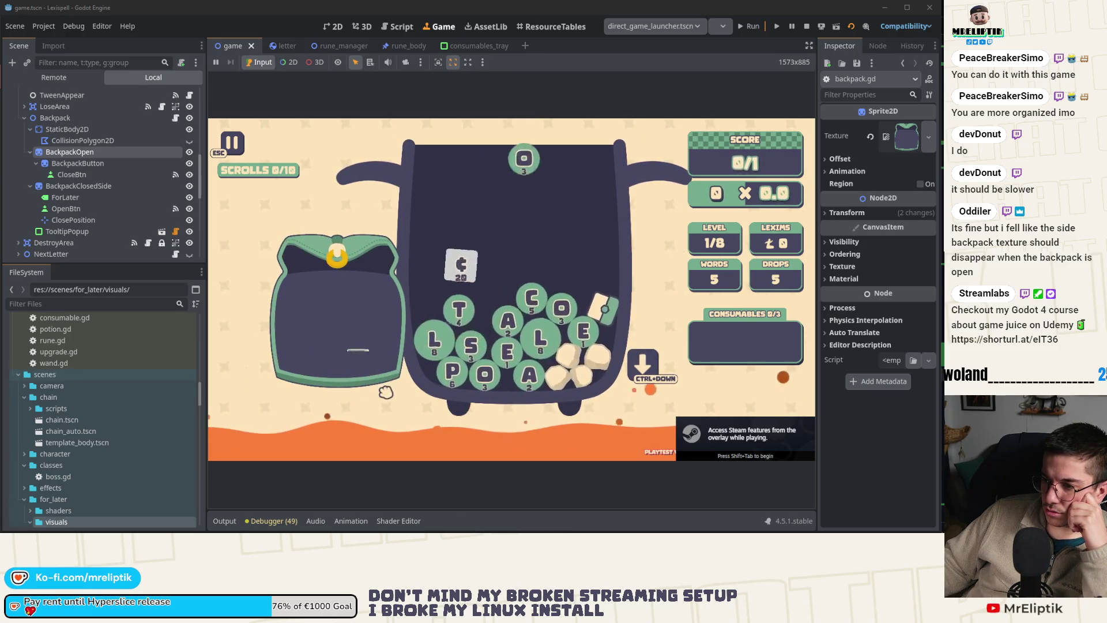
# - In the running game, close the open side backpack and then reopen it
pyautogui.moveTo(384, 331)
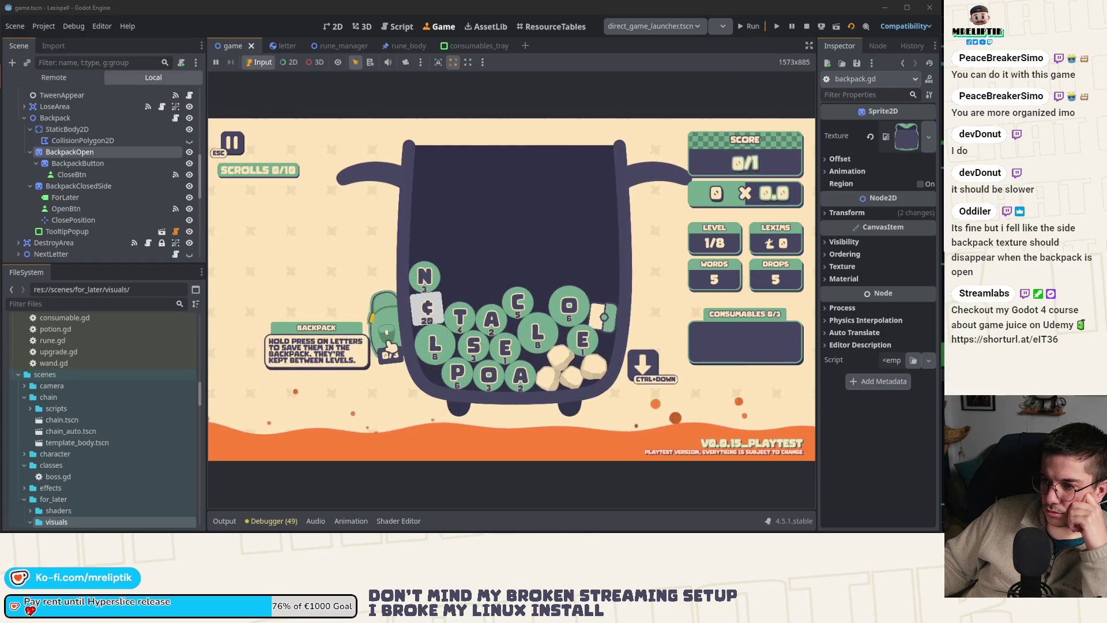
pyautogui.moveTo(419, 407)
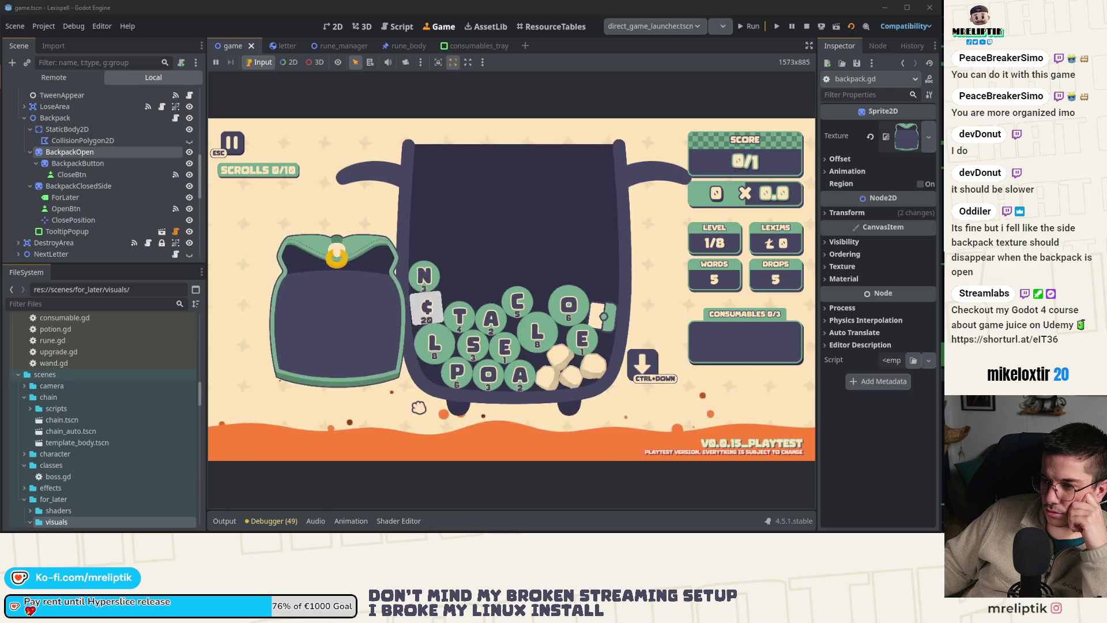
pyautogui.click(342, 252)
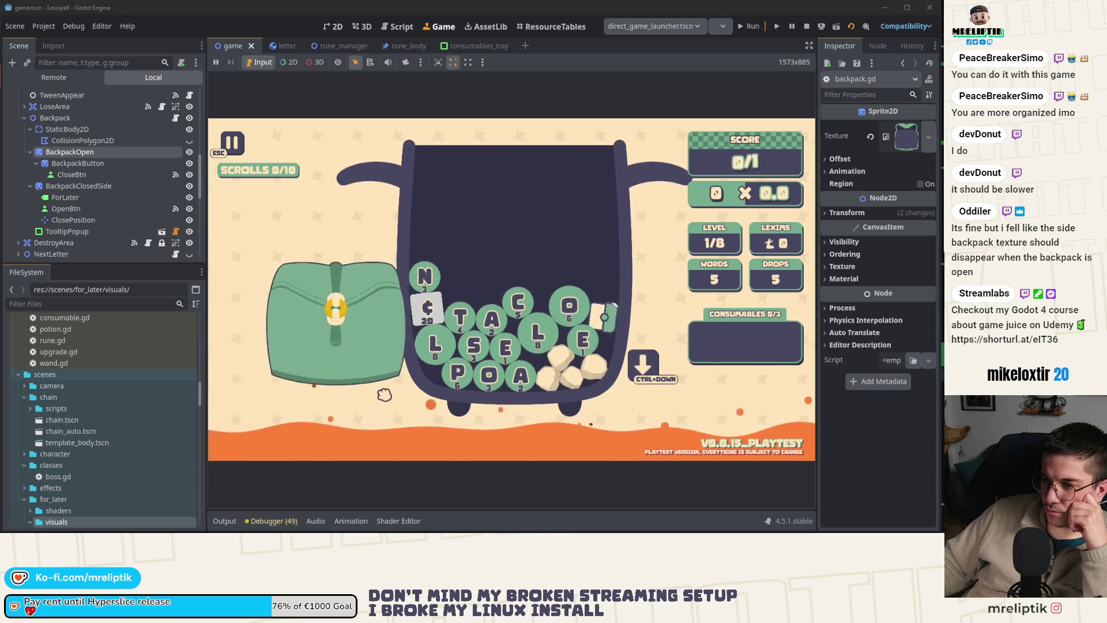
pyautogui.click(387, 337)
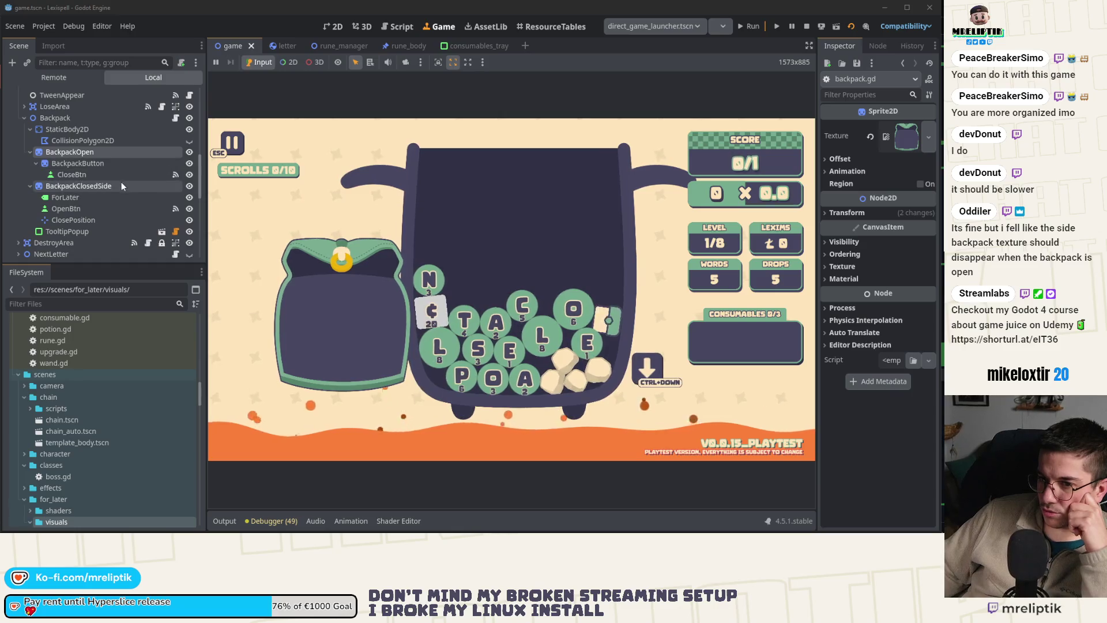
# - Select the ClosePosition node and bring up backpack.gd's close_position Marker2D declaration
pyautogui.scroll(-2, 102, 203)
pyautogui.click(79, 199)
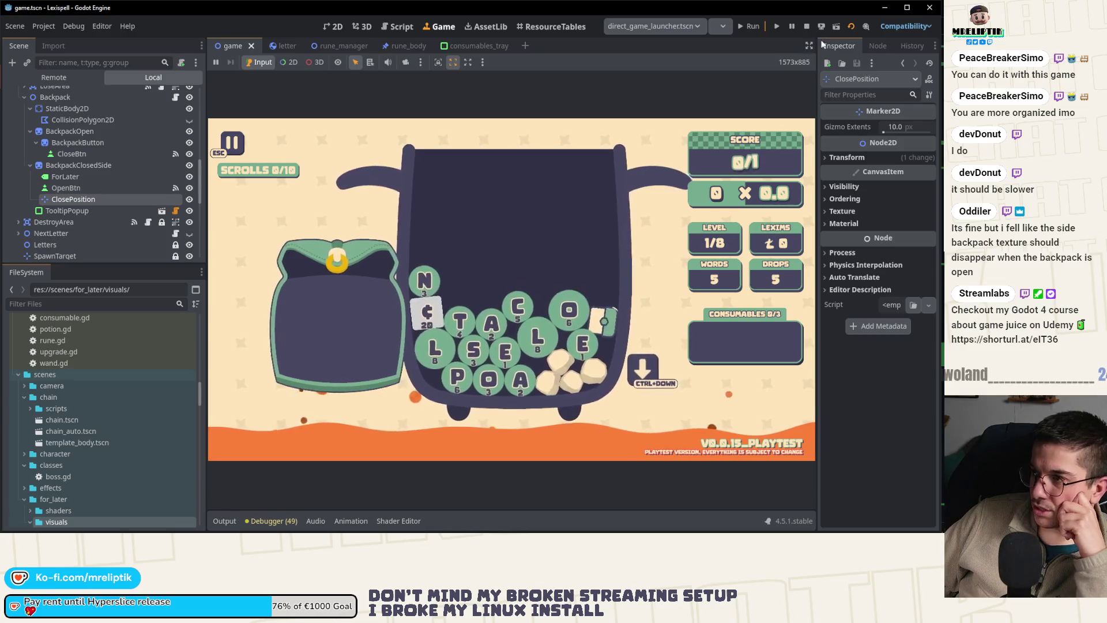
pyautogui.hotkey('ctrl', 'F3')
pyautogui.scroll(15, 447, 281)
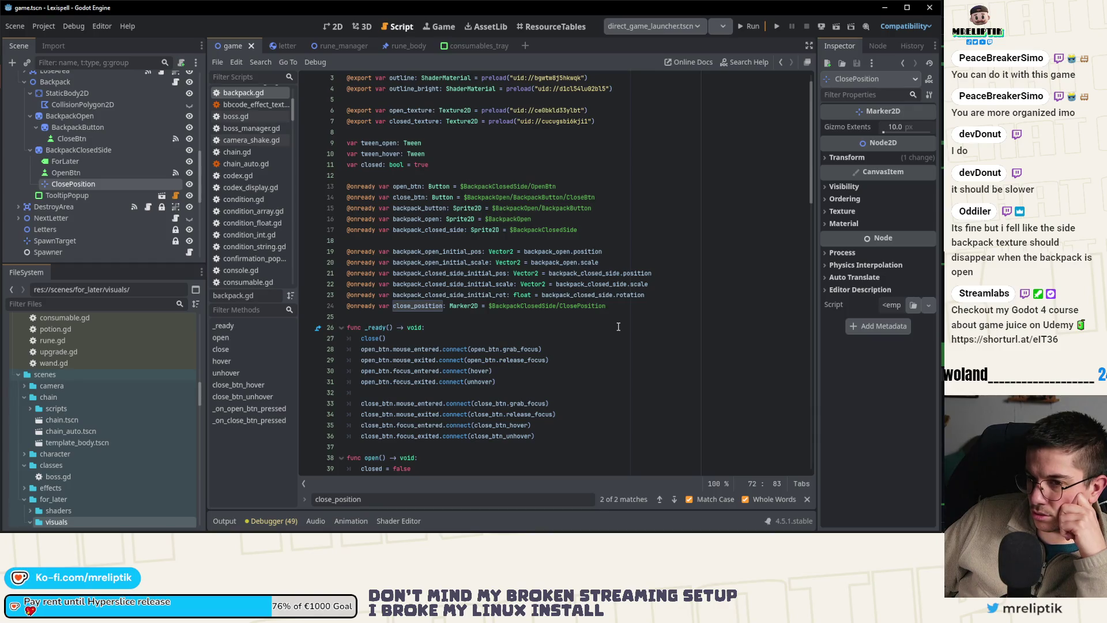
# - Select the ClosePosition marker on the 2D canvas and check its transform position in the Inspector
pyautogui.click(339, 27)
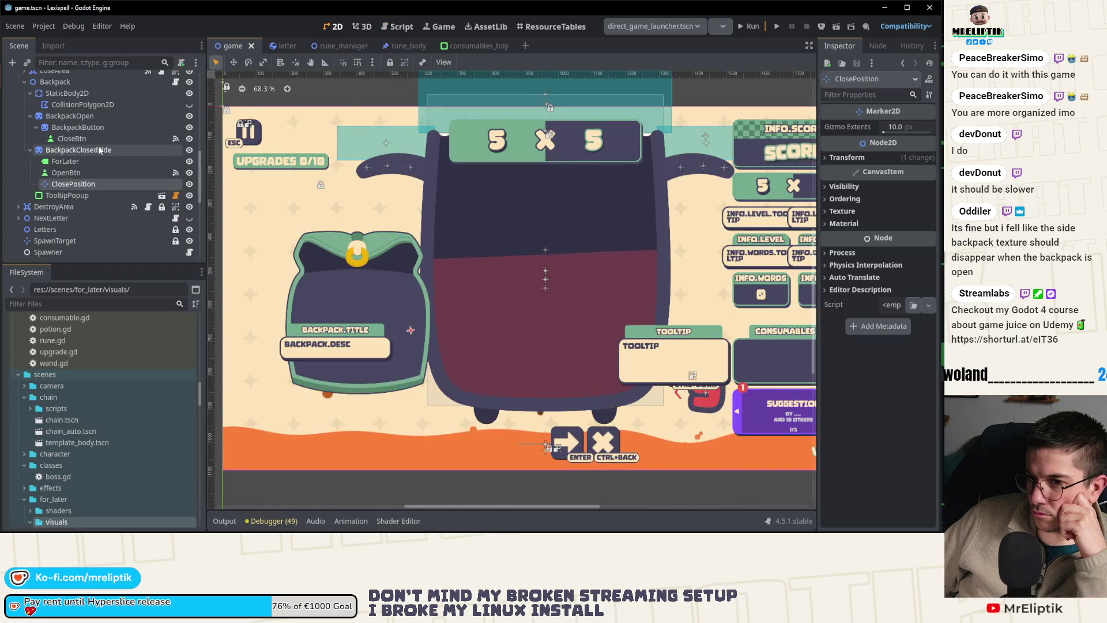
pyautogui.click(119, 166)
pyautogui.click(411, 329)
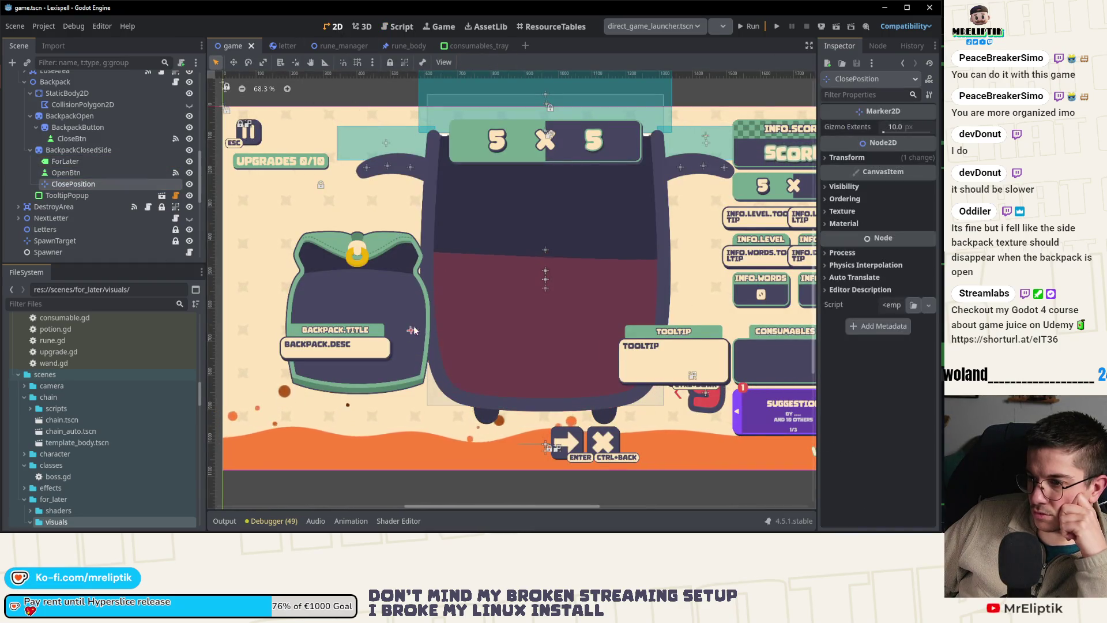
pyautogui.click(845, 158)
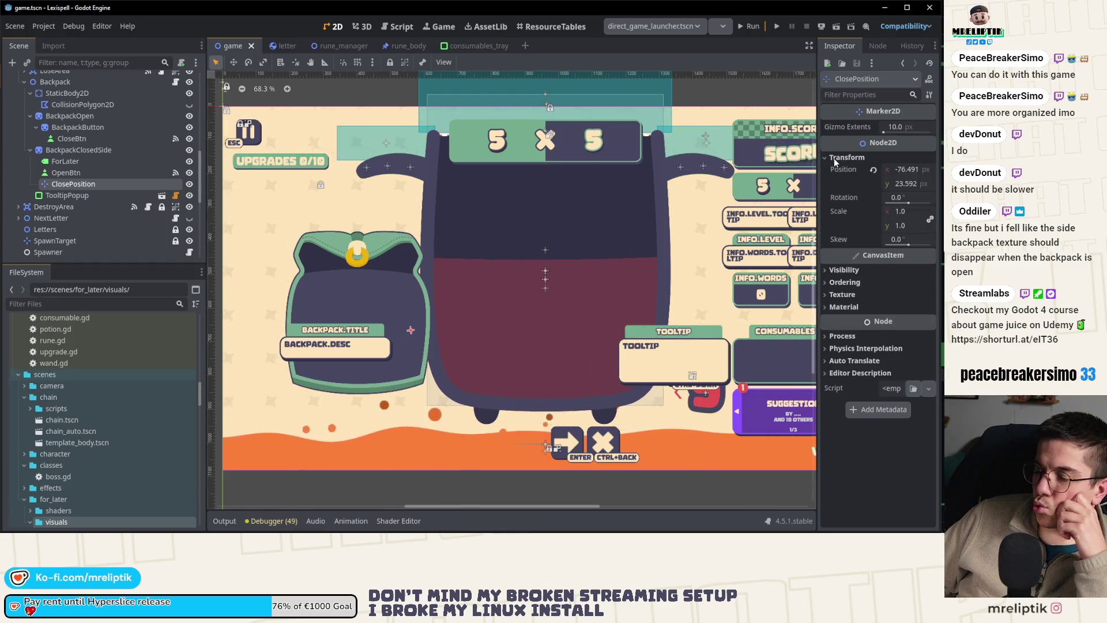
pyautogui.click(834, 158)
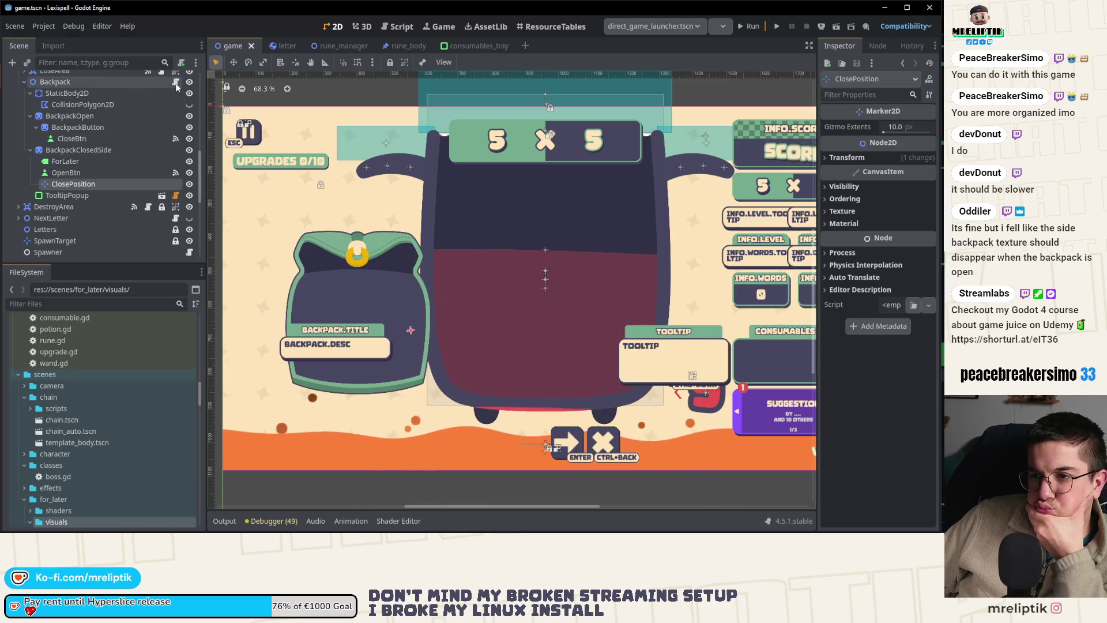
# - Change line 72 to tween global_position to close_position.global_position, save, and run the game
pyautogui.click(176, 84)
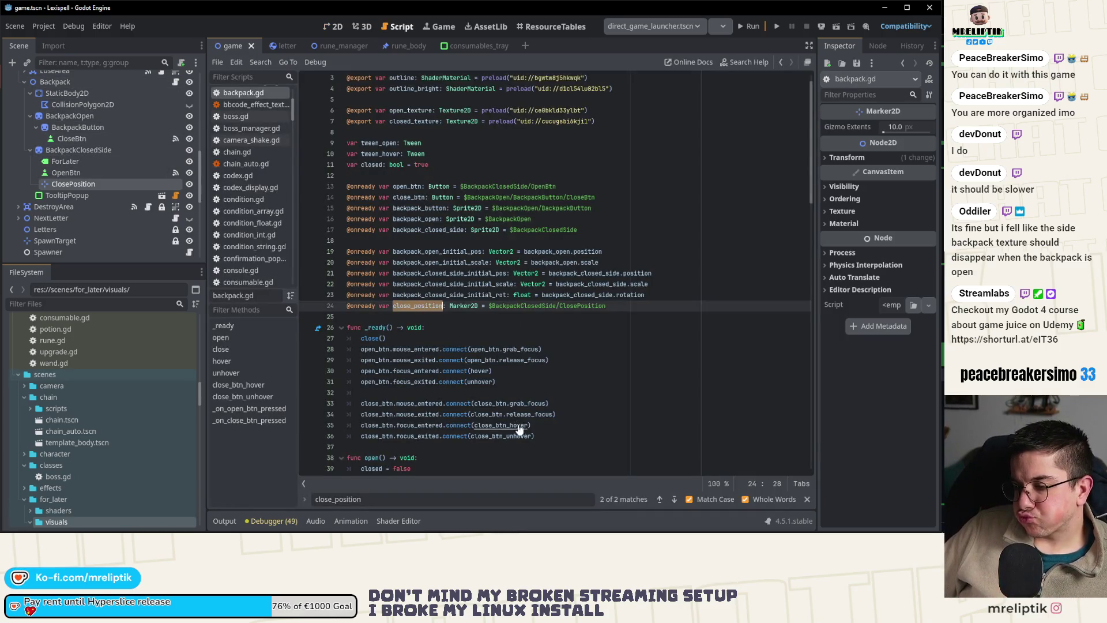
pyautogui.hotkey('ctrl', 'f')
pyautogui.click(659, 499)
pyautogui.doubleClick(563, 273)
pyautogui.write('glob')
pyautogui.press('Return')
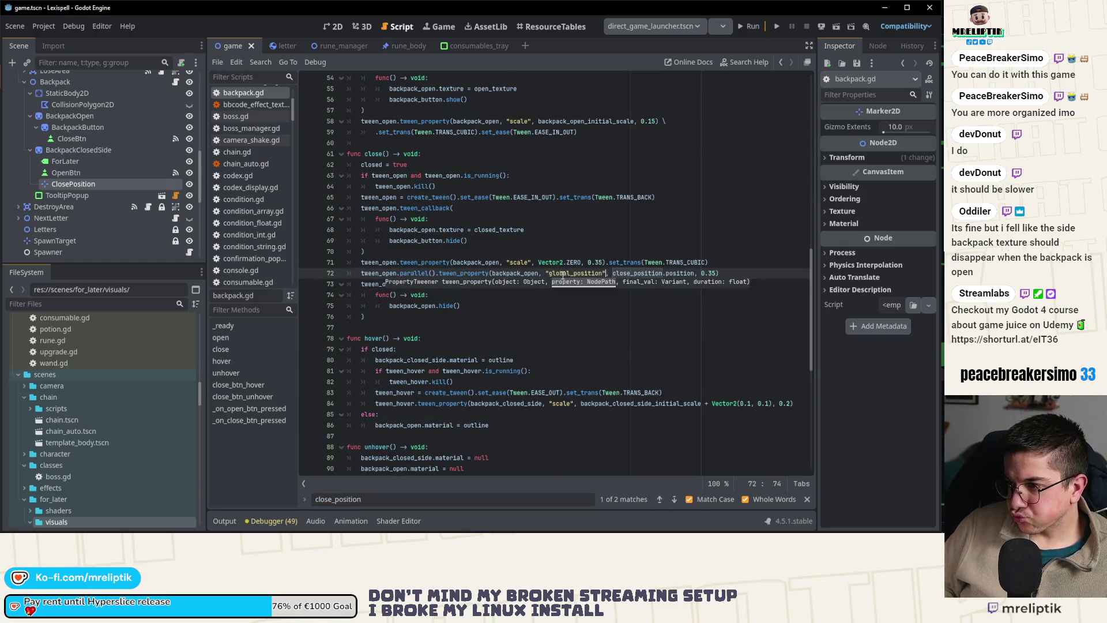
pyautogui.write('global')
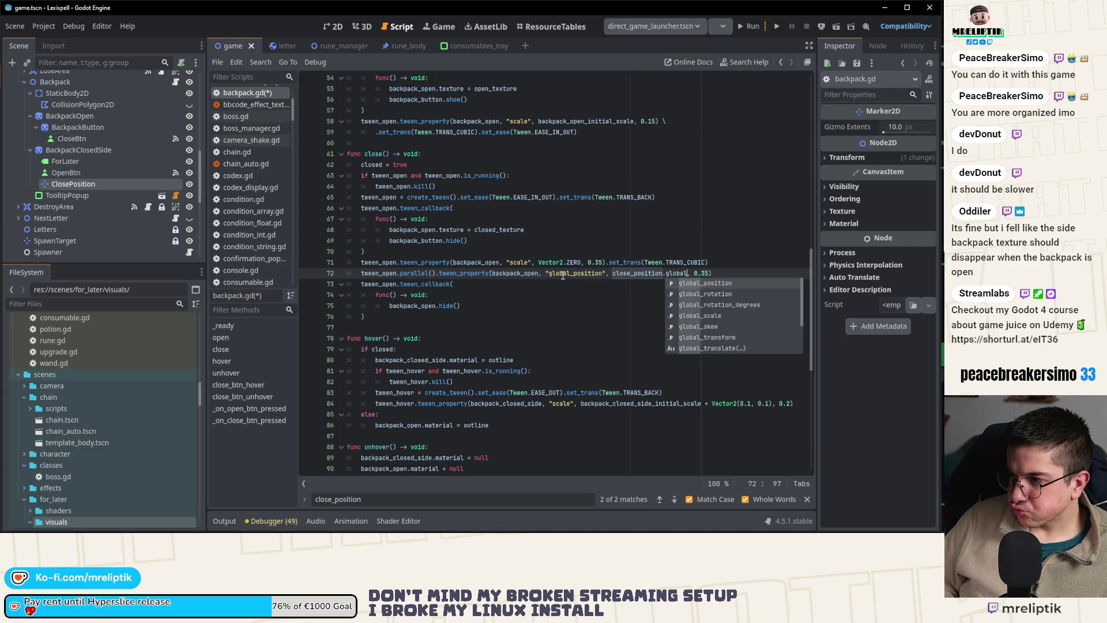
pyautogui.press('Return')
pyautogui.hotkey('ctrl', 's')
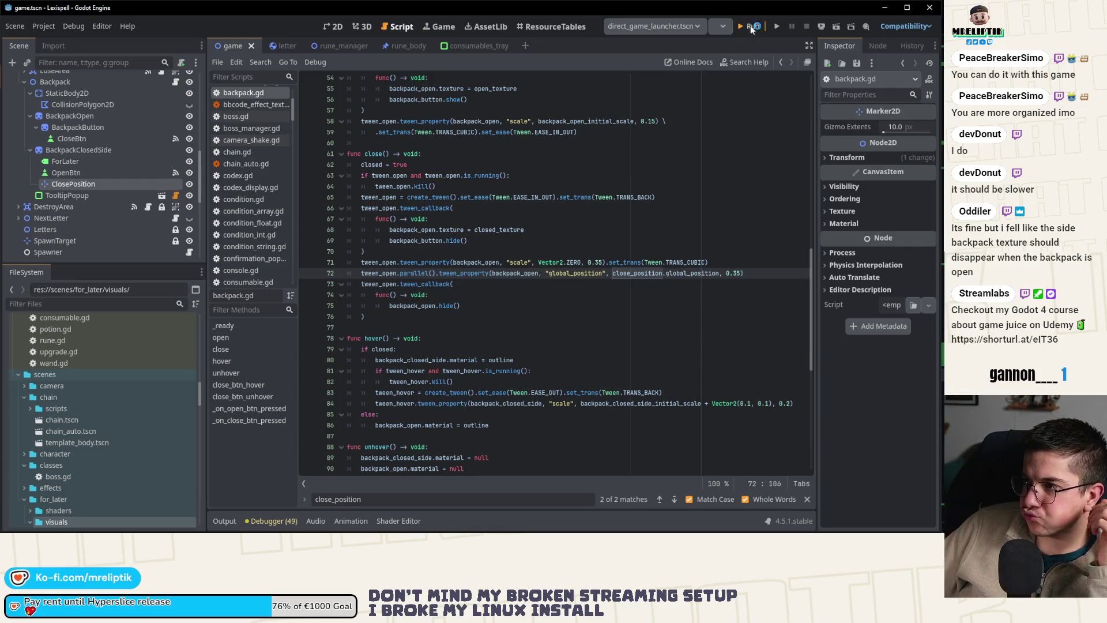
pyautogui.click(749, 26)
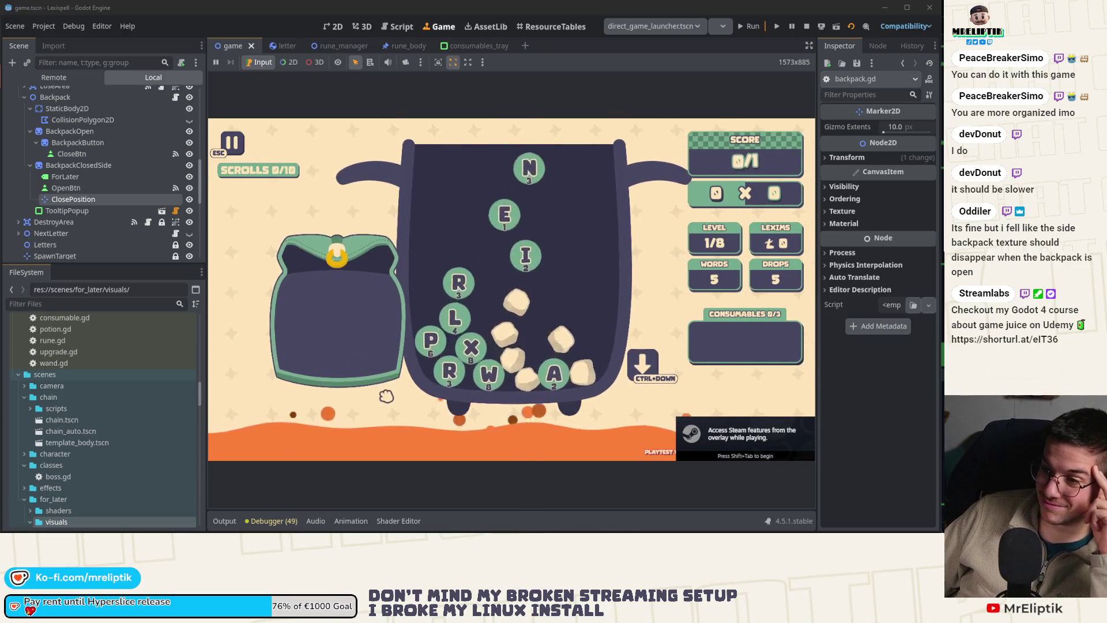
# - Toggle the side backpack open and closed several times, watching it shrink back beside the pot
pyautogui.moveTo(394, 335)
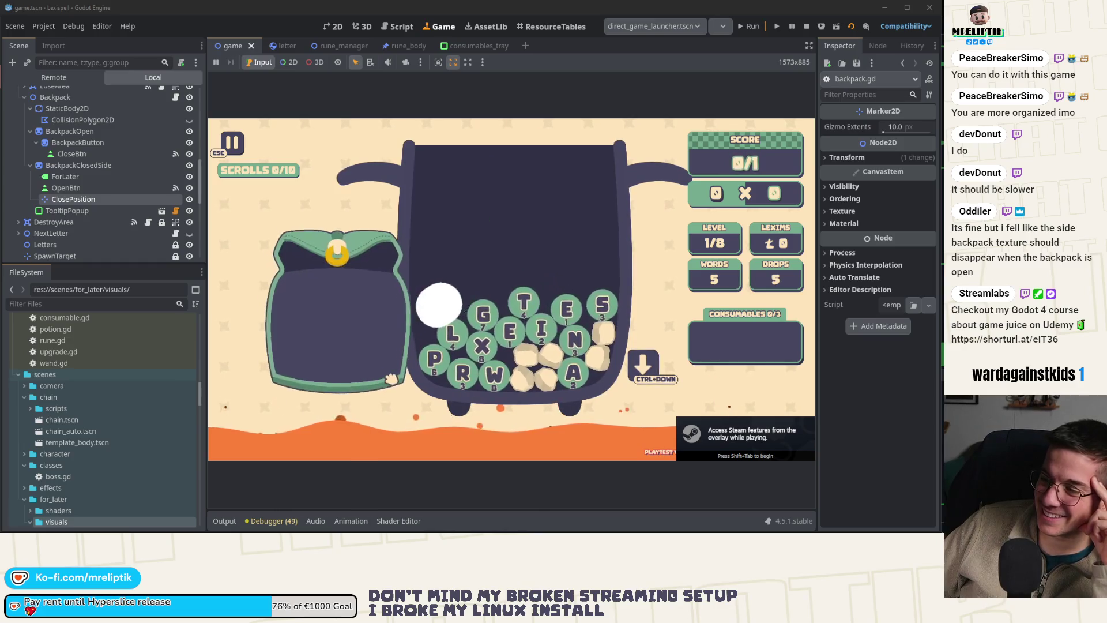
pyautogui.click(394, 329)
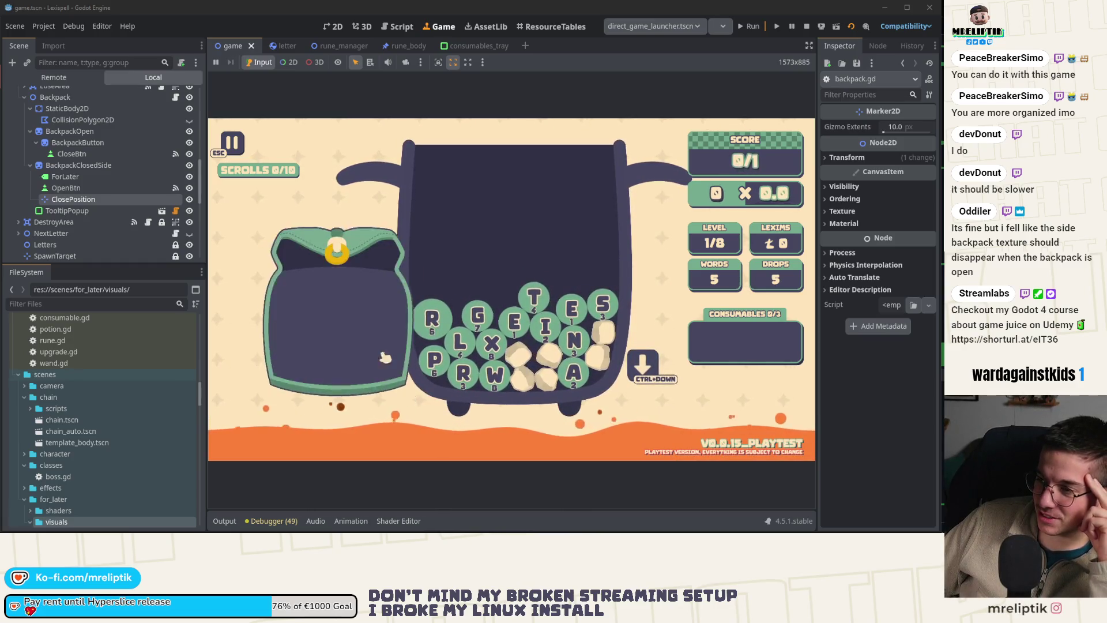
pyautogui.click(388, 336)
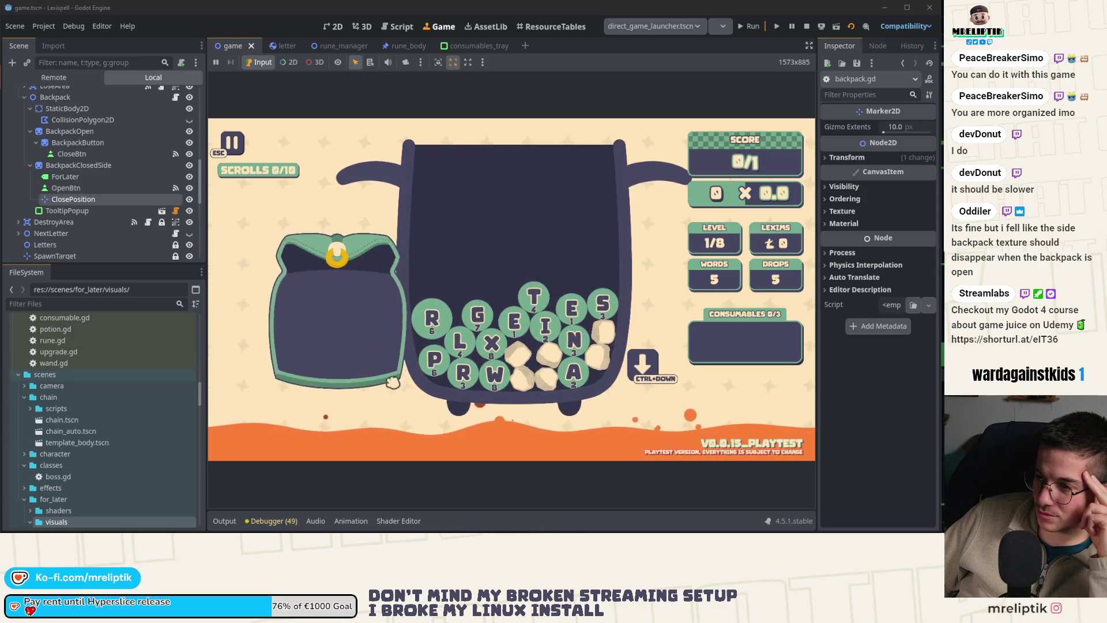
pyautogui.click(341, 260)
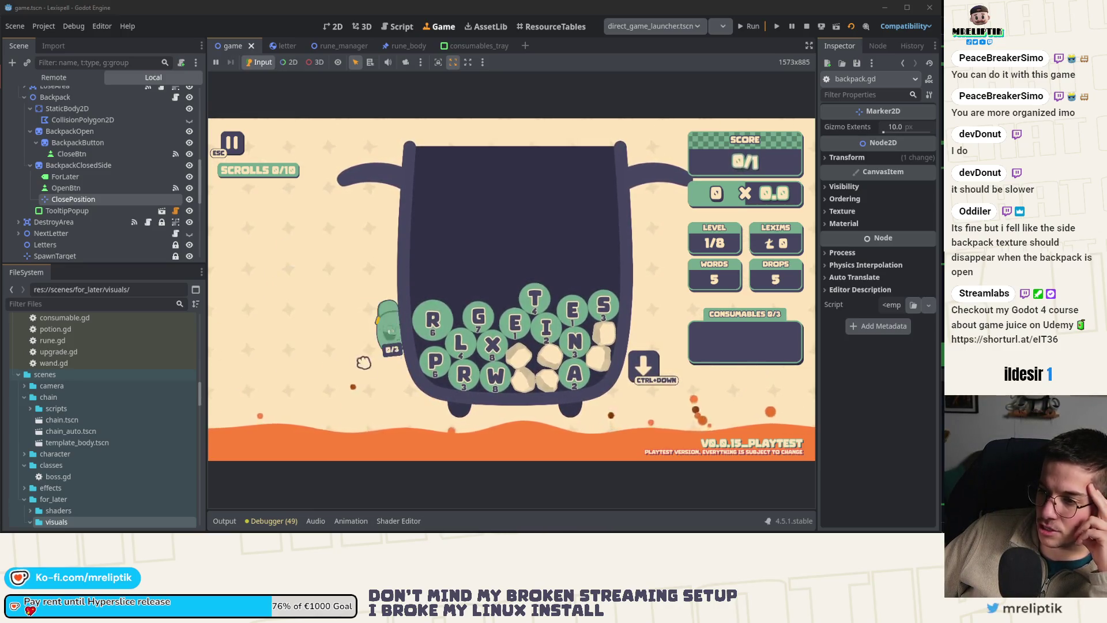
pyautogui.moveTo(397, 329)
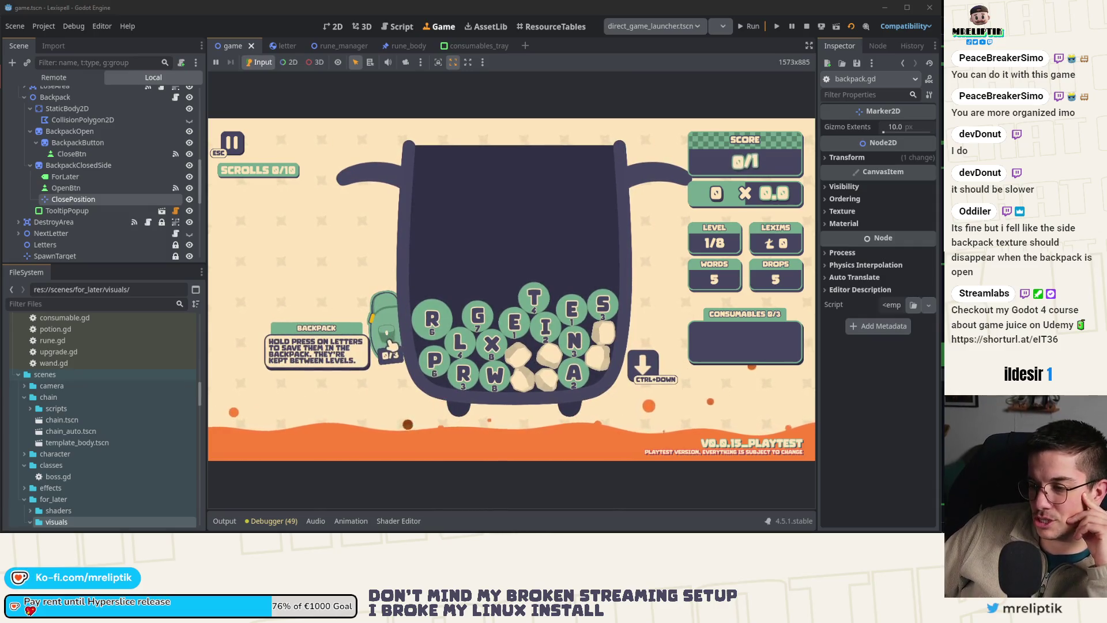
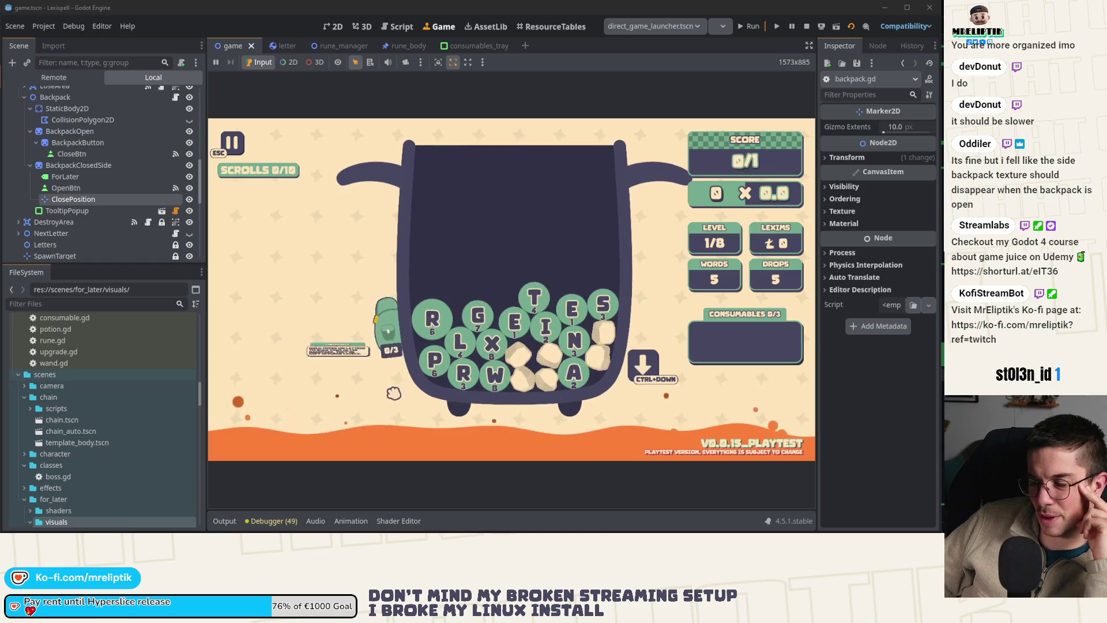
# - Toggle the side backpack open and closed several times in the running game, then stop it
pyautogui.click(387, 329)
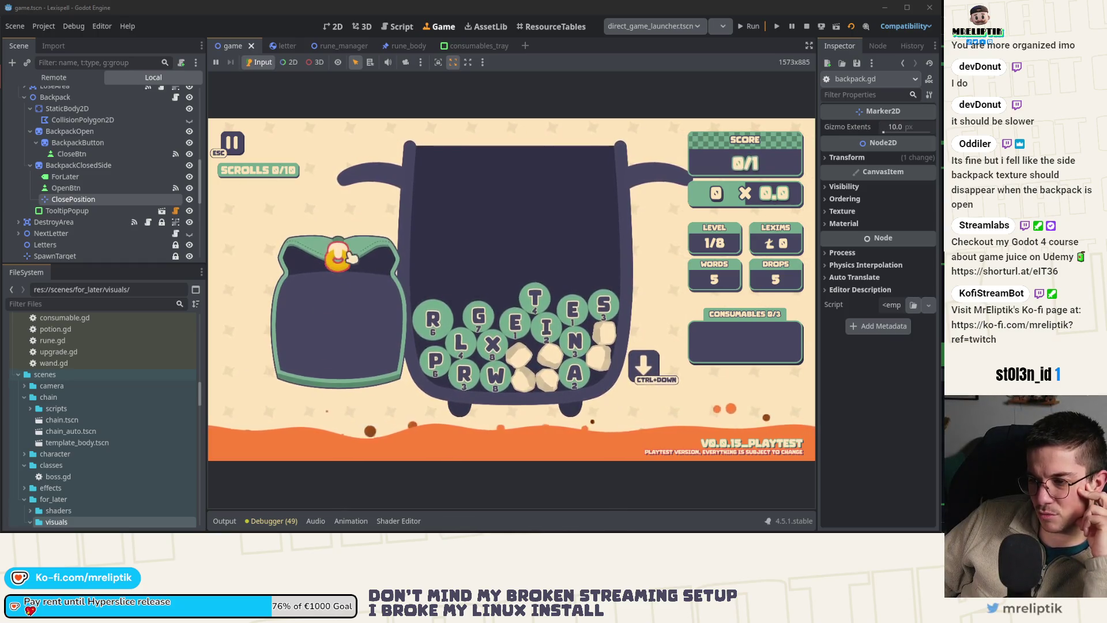
pyautogui.click(348, 256)
pyautogui.click(385, 324)
pyautogui.click(348, 256)
pyautogui.click(387, 327)
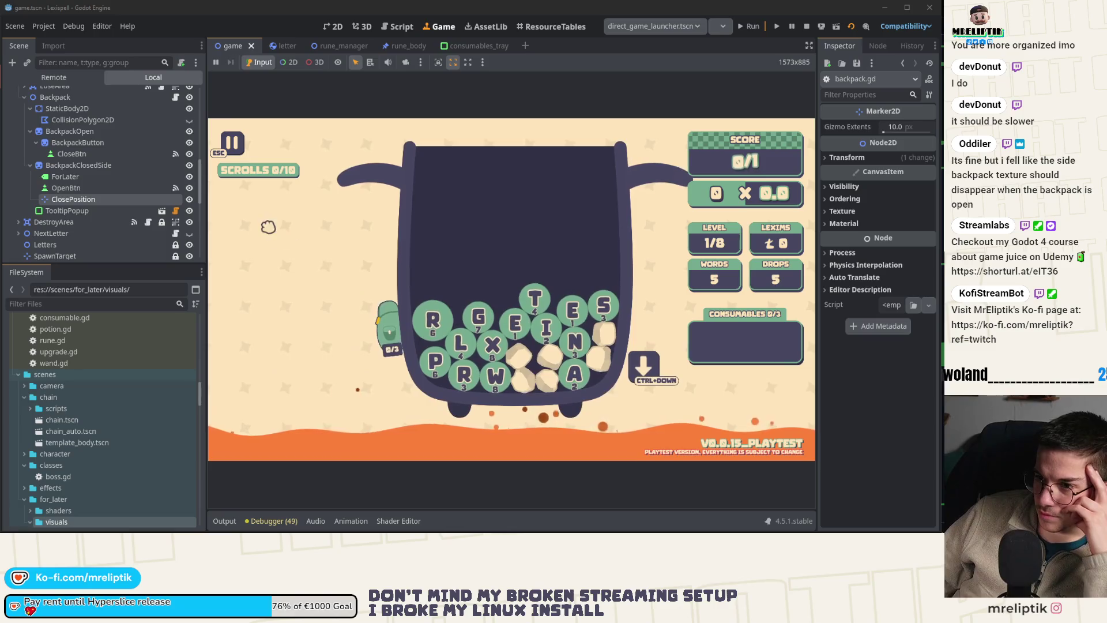
pyautogui.click(402, 343)
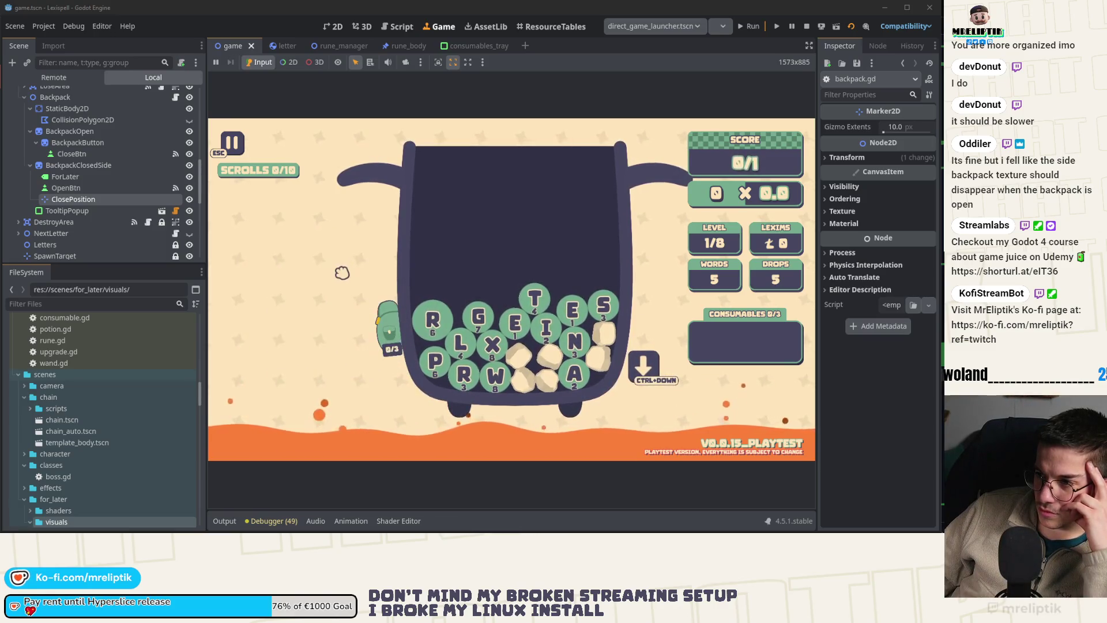
pyautogui.click(806, 26)
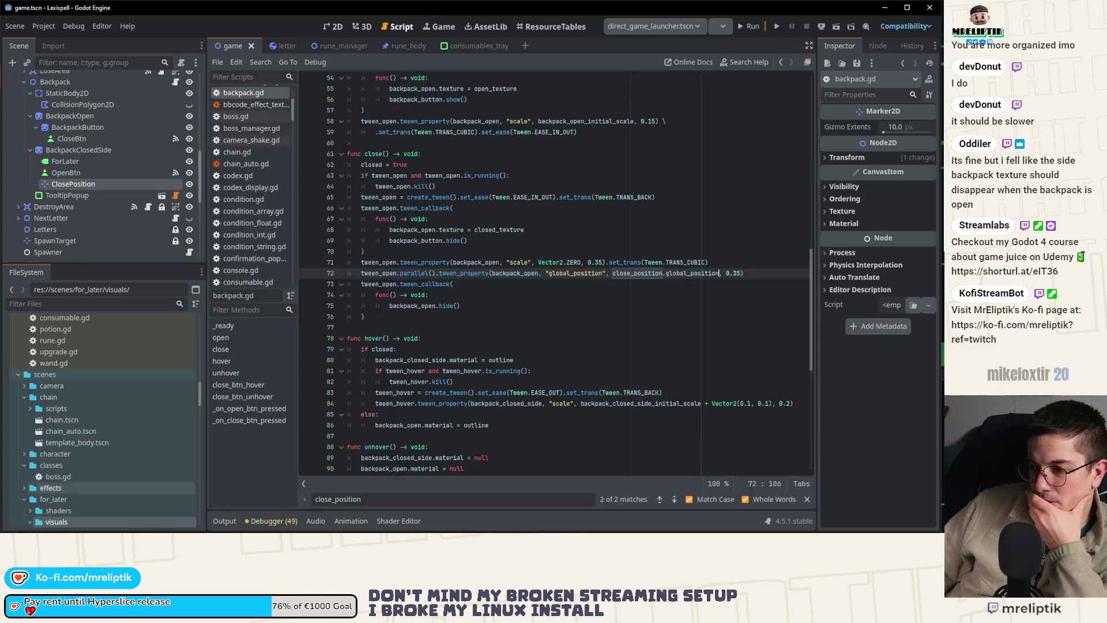
# - Review the backpack_open sprites in Affinity Designer's lexispell_assets artwork, then return to Godot's 2D scene view
pyautogui.hotkey('alt', 'Tab')
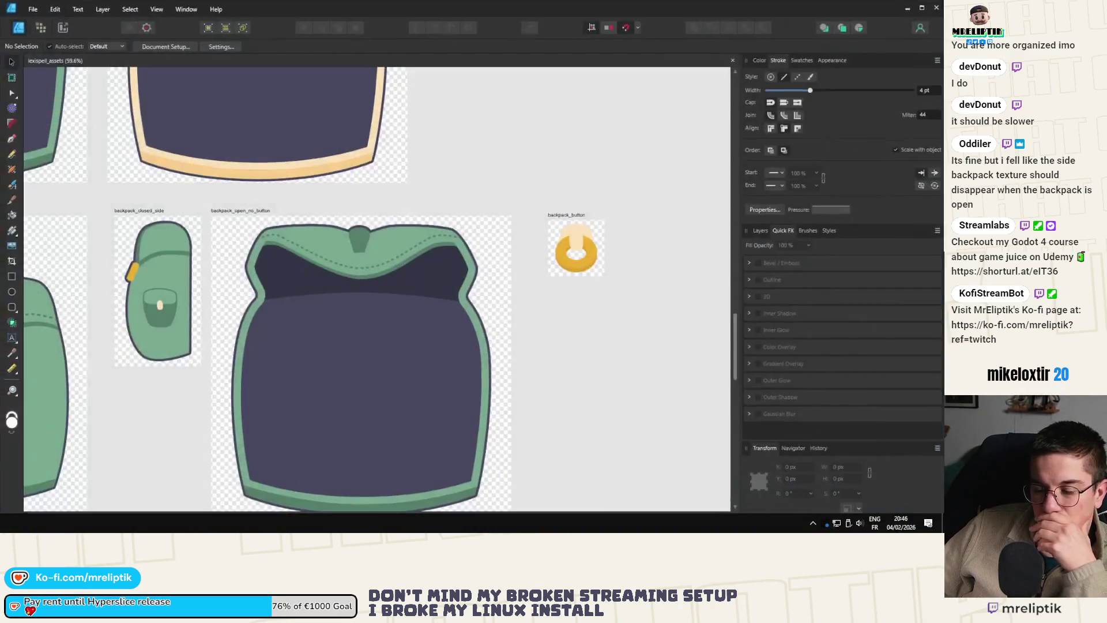
pyautogui.scroll(-5, 308, 312)
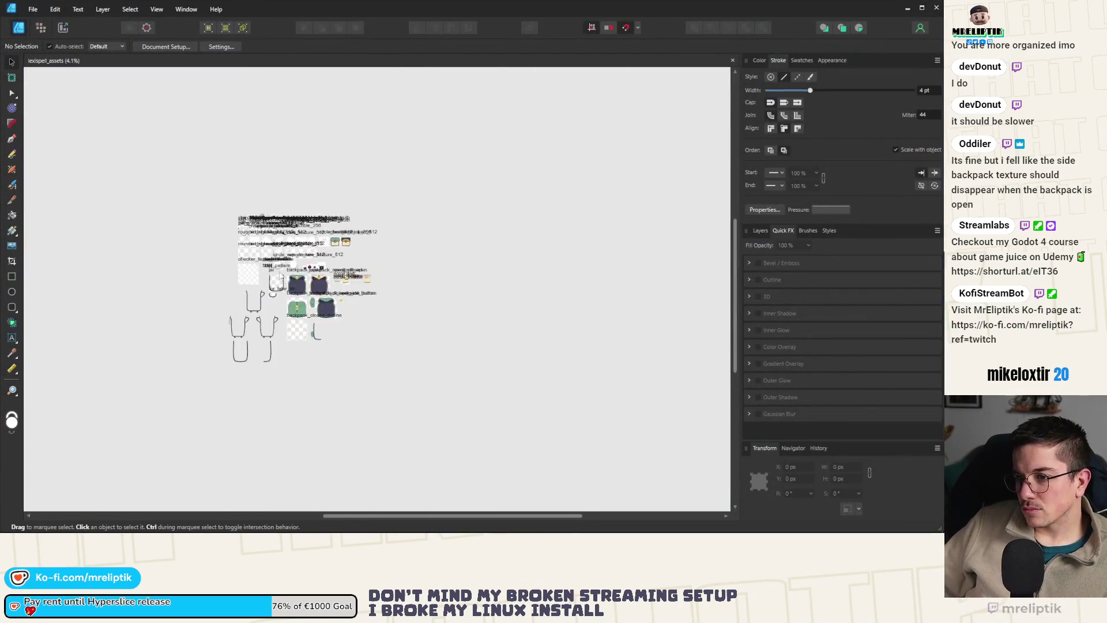
pyautogui.scroll(-3, 308, 312)
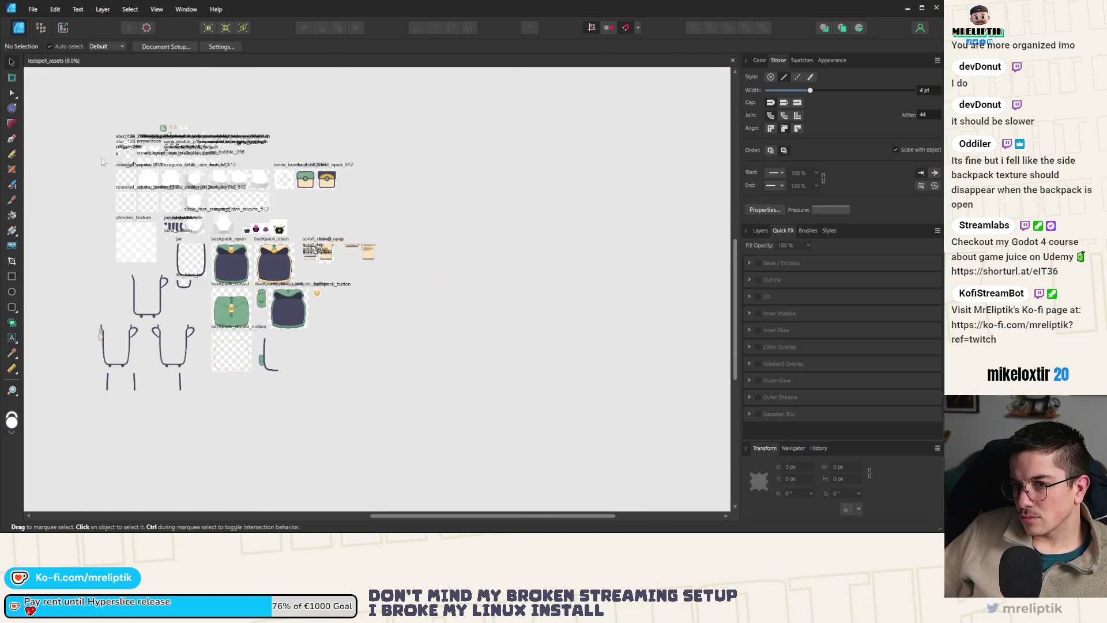
pyautogui.click(13, 231)
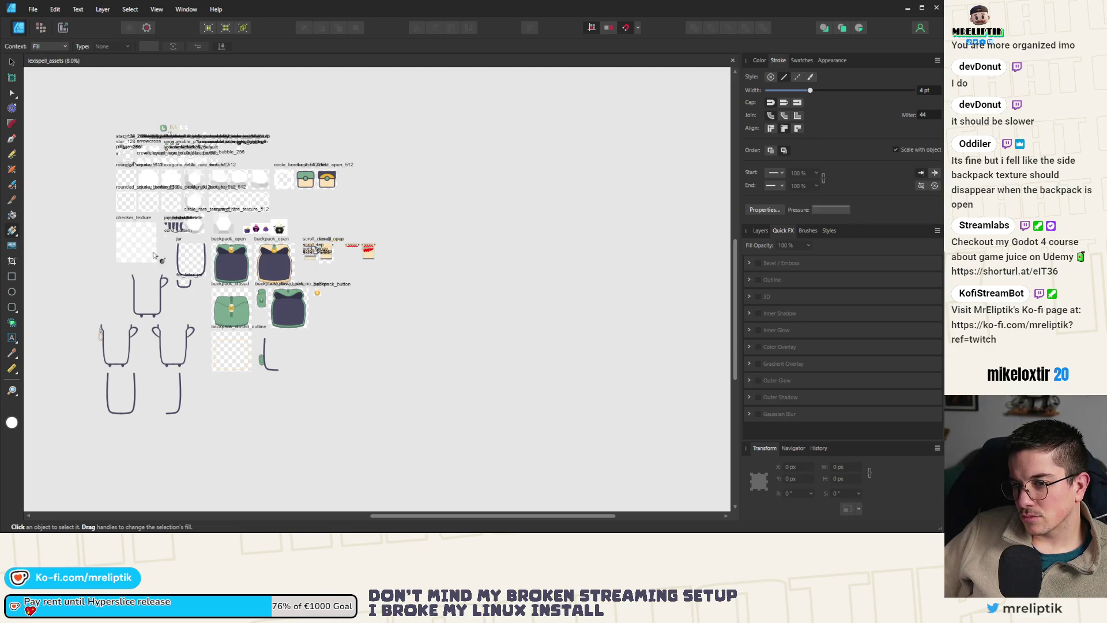
pyautogui.scroll(6, 154, 255)
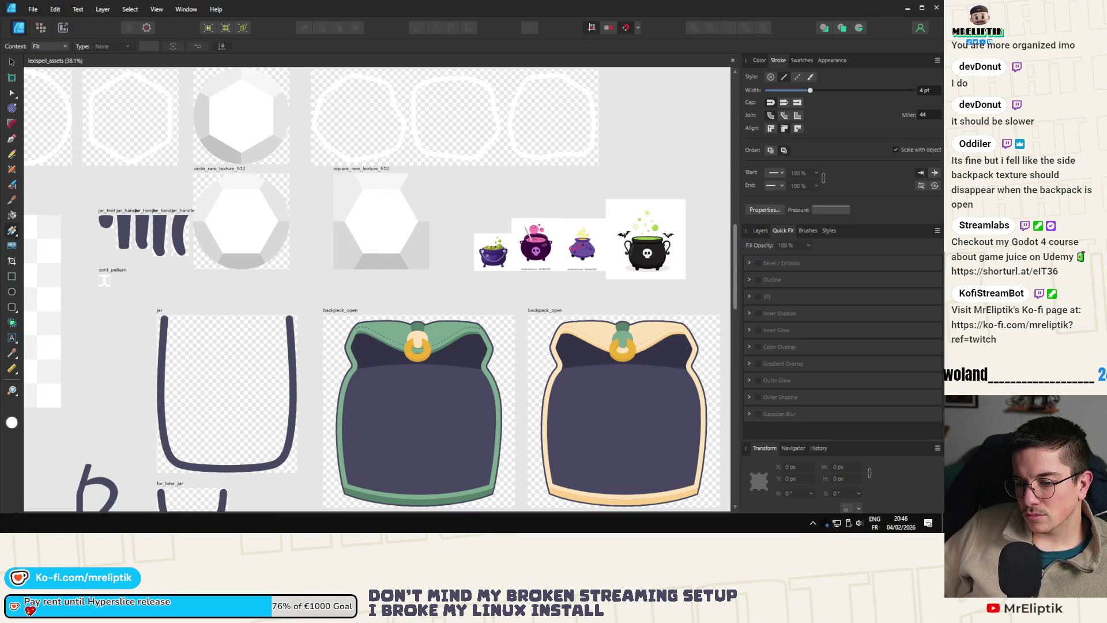
pyautogui.hotkey('alt', 'Tab')
pyautogui.click(335, 26)
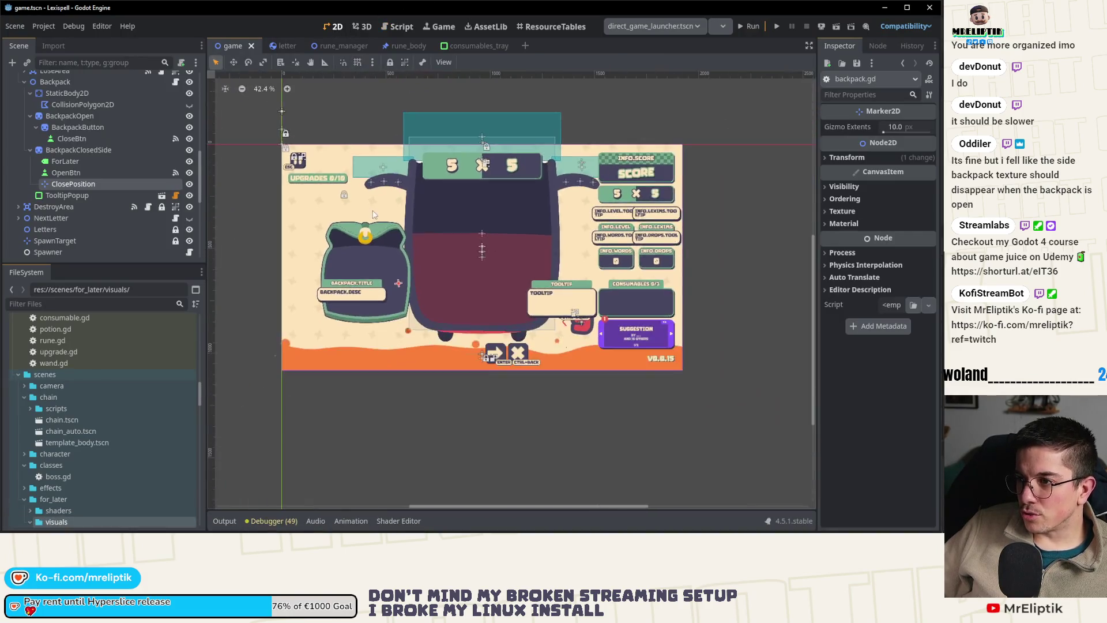
# - Inspect the BackpackClosedSide sprite's properties and collapse the shader panel to see more of the scene
pyautogui.scroll(3, 450, 195)
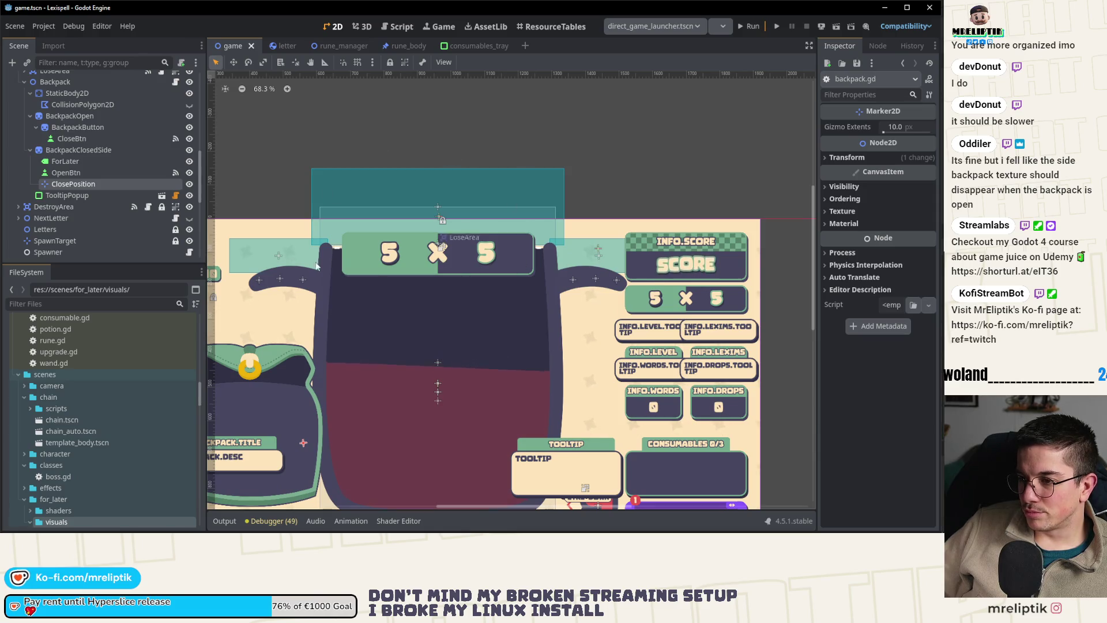
pyautogui.scroll(-2, 368, 298)
pyautogui.scroll(-1, 368, 298)
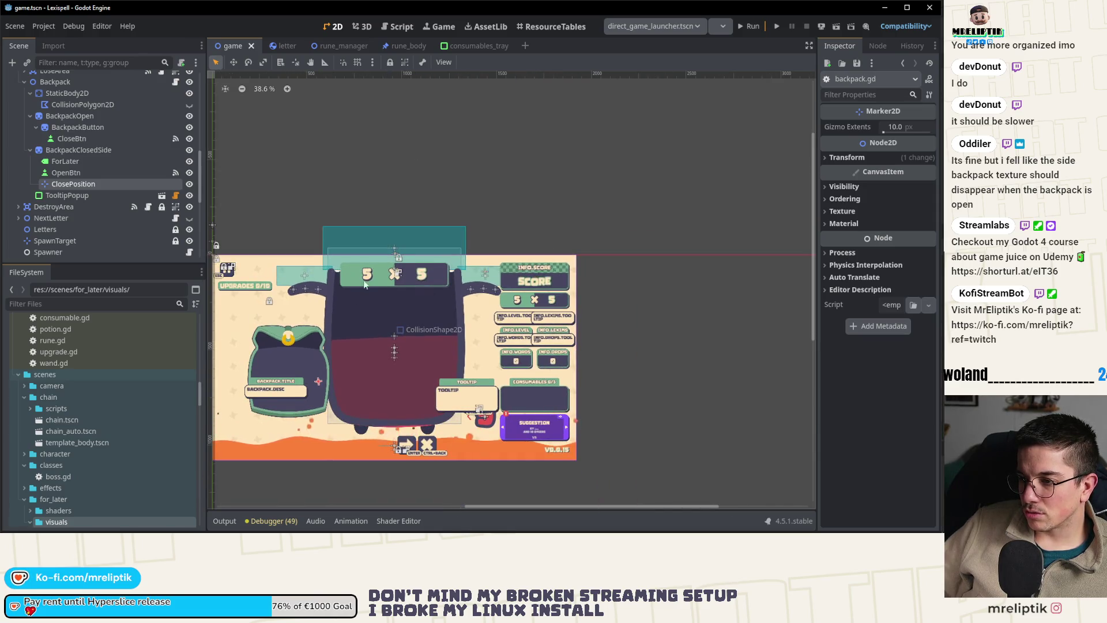
pyautogui.scroll(1, 343, 305)
pyautogui.scroll(1, 343, 305)
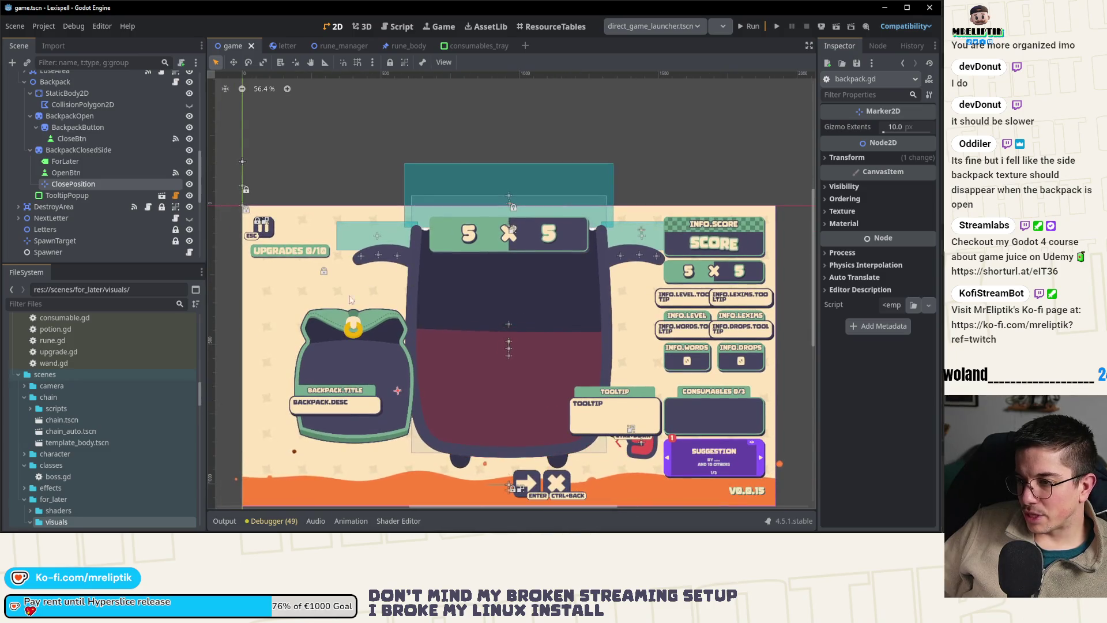
pyautogui.scroll(-2, 368, 341)
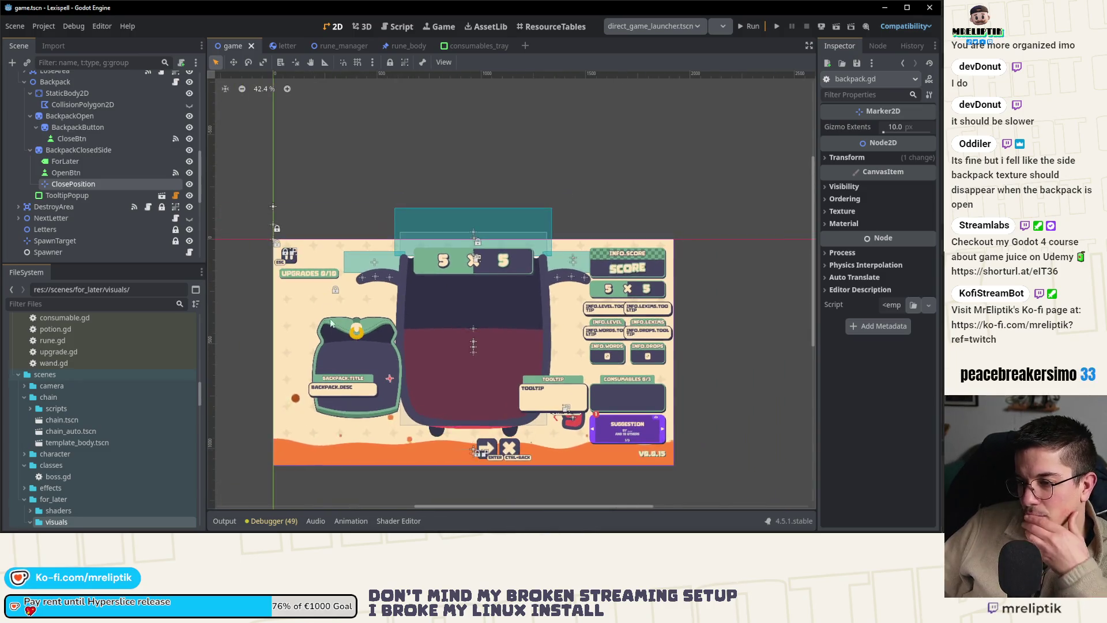
pyautogui.click(87, 150)
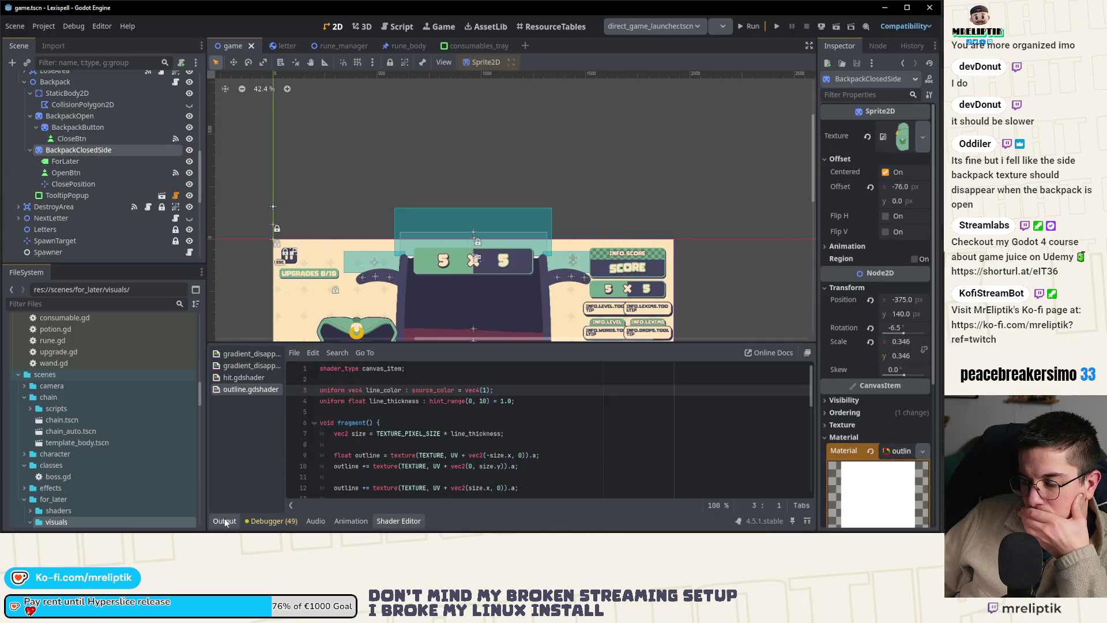
pyautogui.click(225, 523)
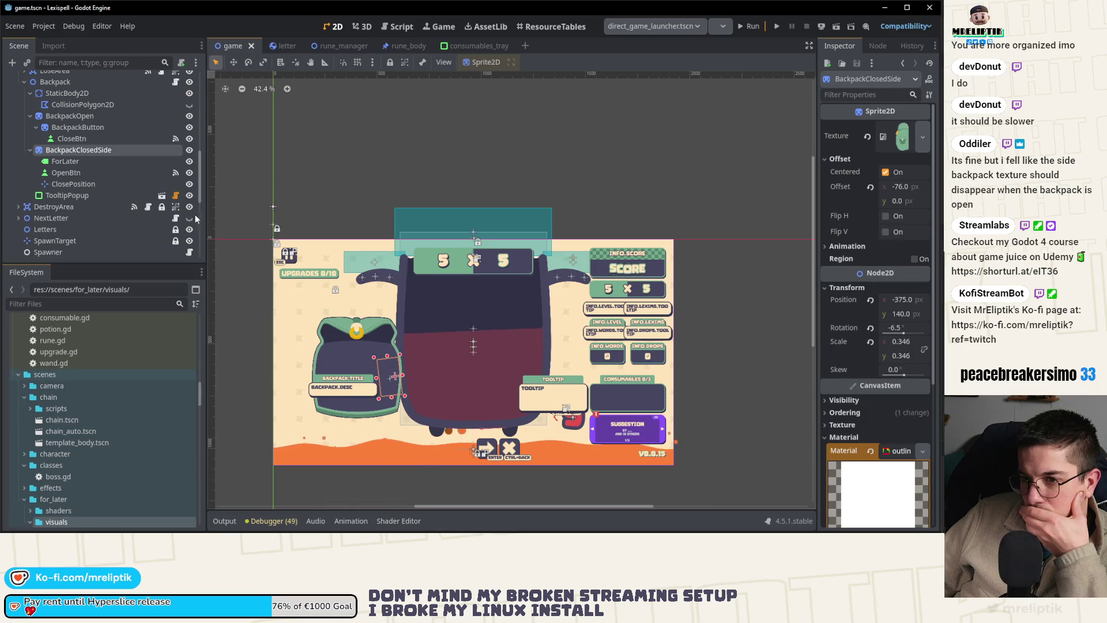
# - Move ClosePosition out of BackpackClosedSide to sit directly under Backpack, beside BackpackOpen
pyautogui.click(97, 183)
pyautogui.moveTo(73, 188); pyautogui.dragTo(42, 149)
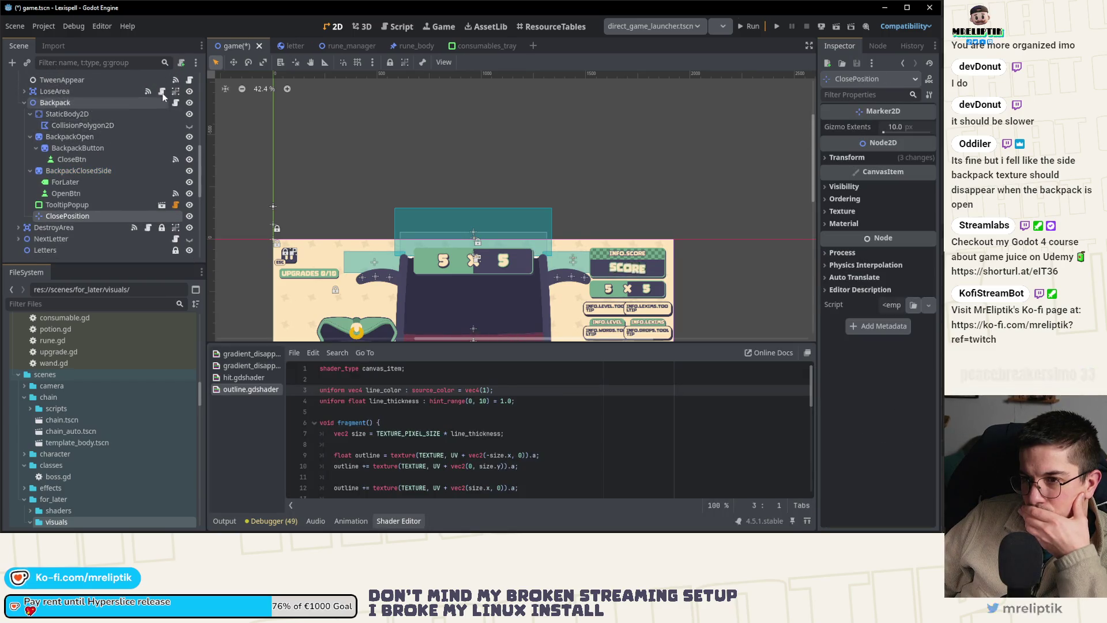
pyautogui.moveTo(67, 216)
pyautogui.mouseDown()
pyautogui.moveTo(64, 127)
pyautogui.moveTo(45, 136)
pyautogui.mouseUp()
pyautogui.hotkey('ctrl', 'F3')
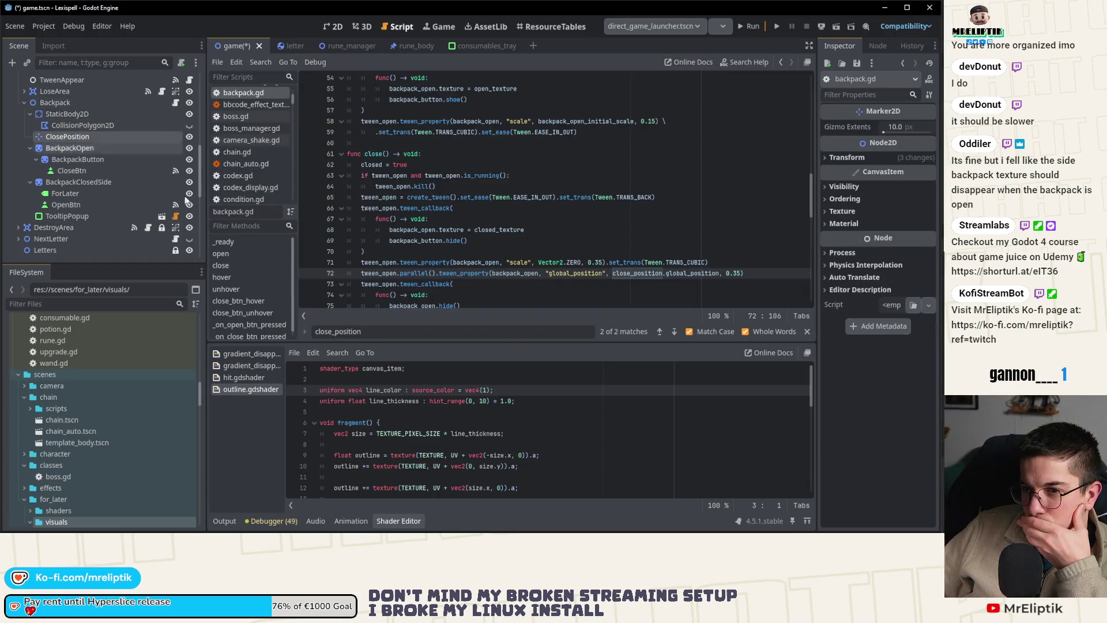
# - Change line 24's path from $BackpackClosedSide/ClosePosition to $ClosePosition and save
pyautogui.scroll(15, 649, 275)
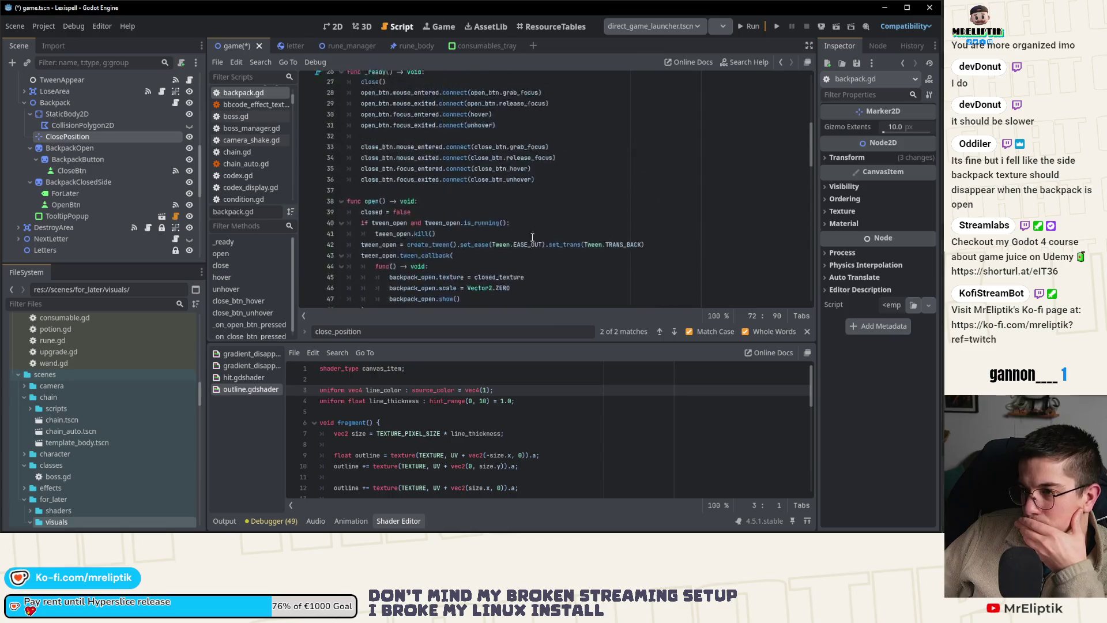
pyautogui.click(506, 261)
pyautogui.hotkey('ctrl', 'BackSpace')
pyautogui.hotkey('ctrl', 'Delete')
pyautogui.press('Delete')
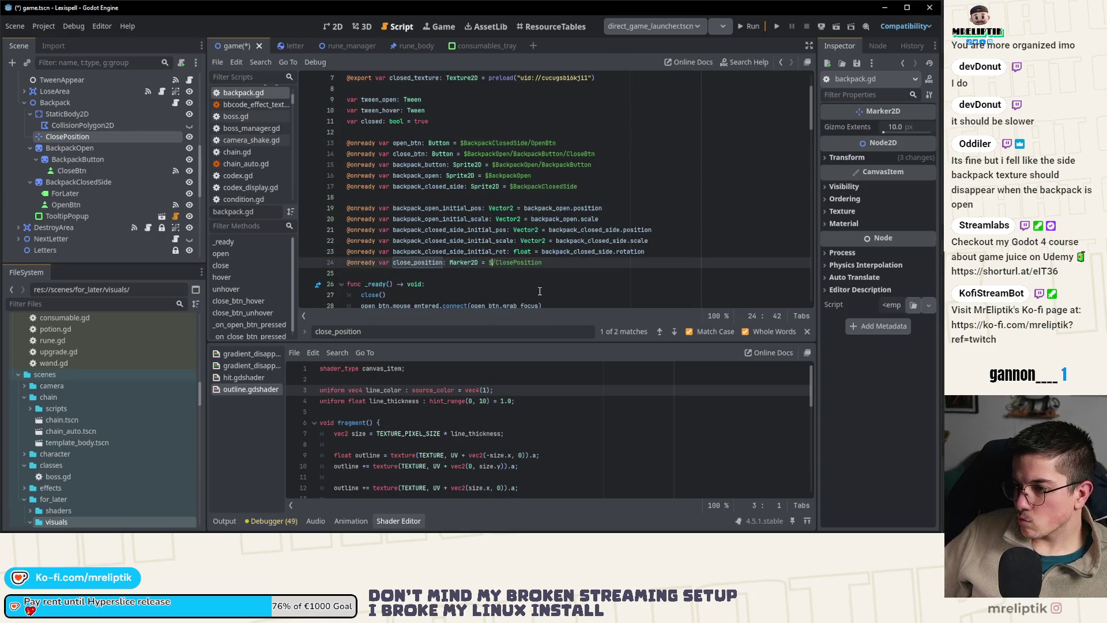
pyautogui.hotkey('ctrl', 's')
# - Run the game, start Level 1 and close the backpack to check its shrinking
pyautogui.click(776, 27)
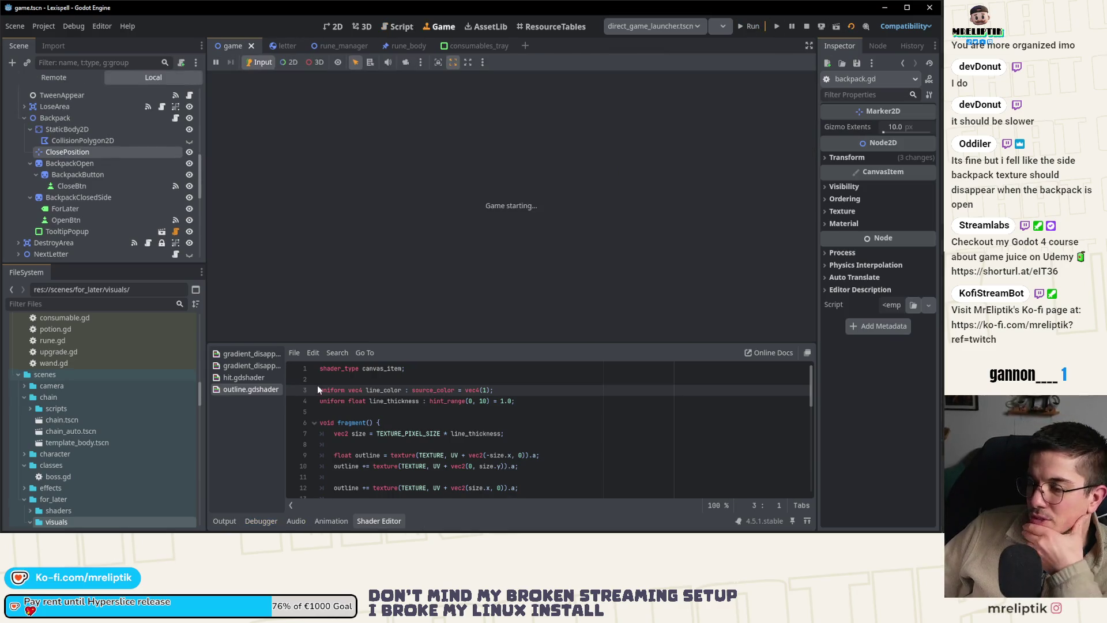
pyautogui.click(223, 520)
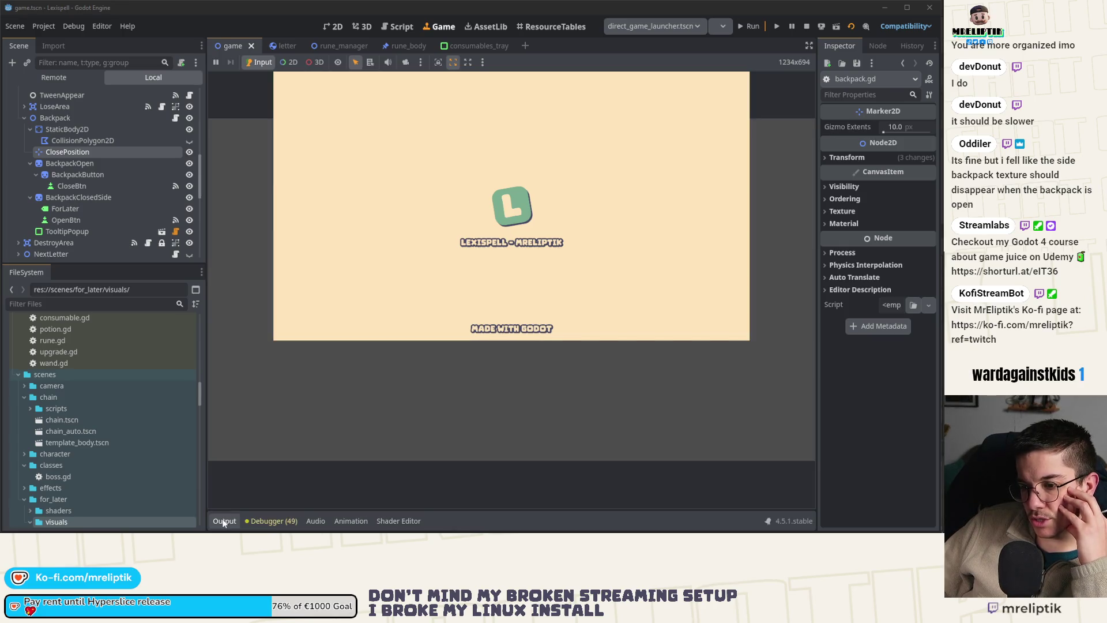
pyautogui.click(224, 520)
pyautogui.click(224, 521)
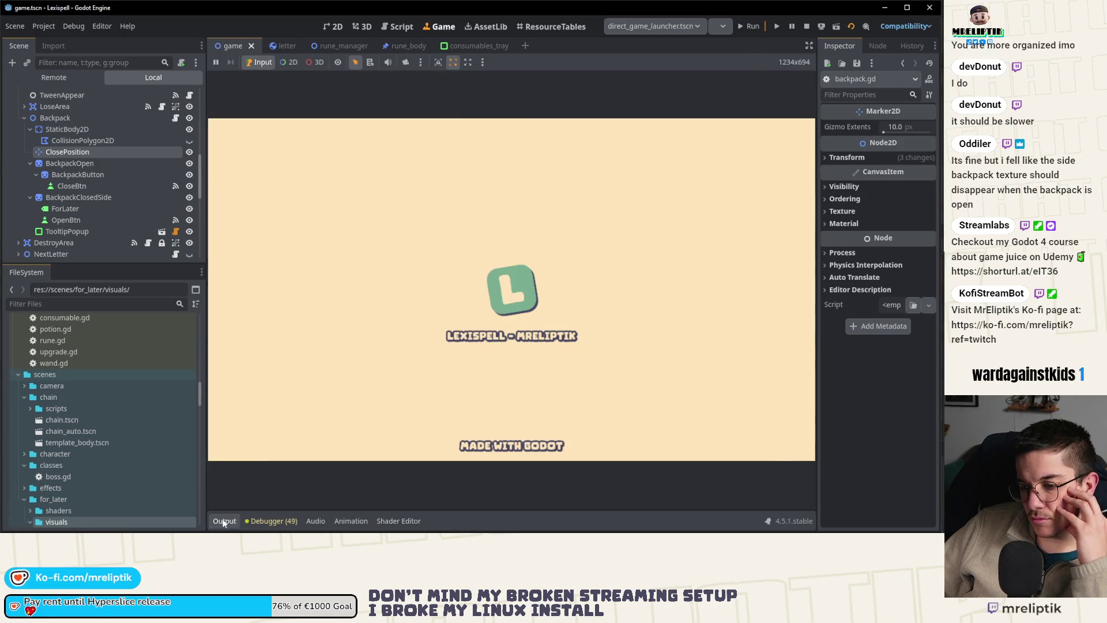
pyautogui.click(325, 326)
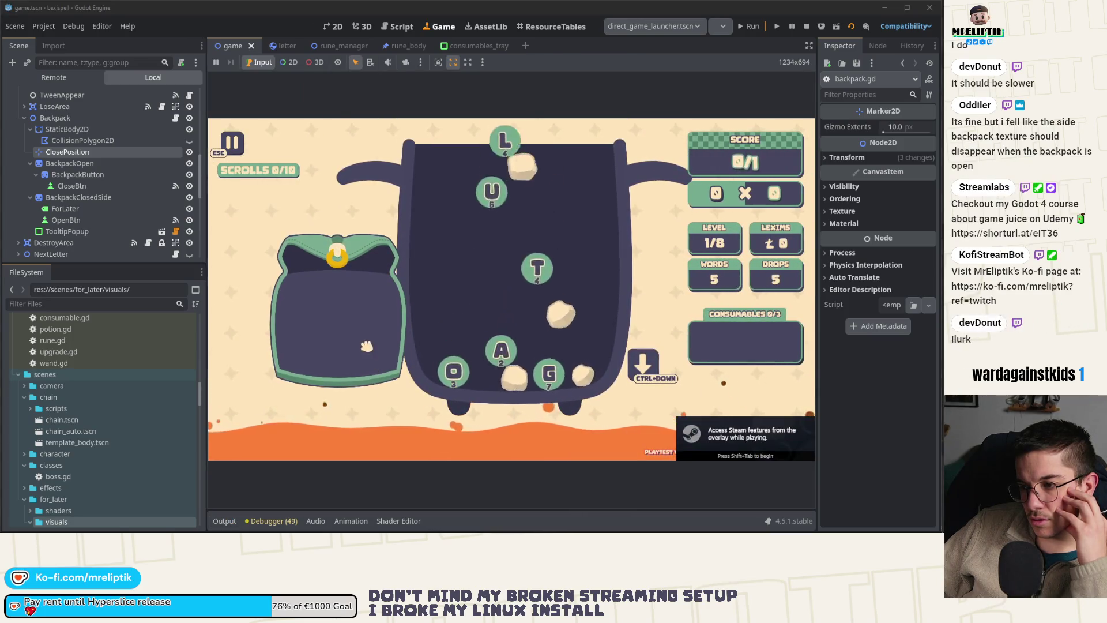
pyautogui.click(411, 253)
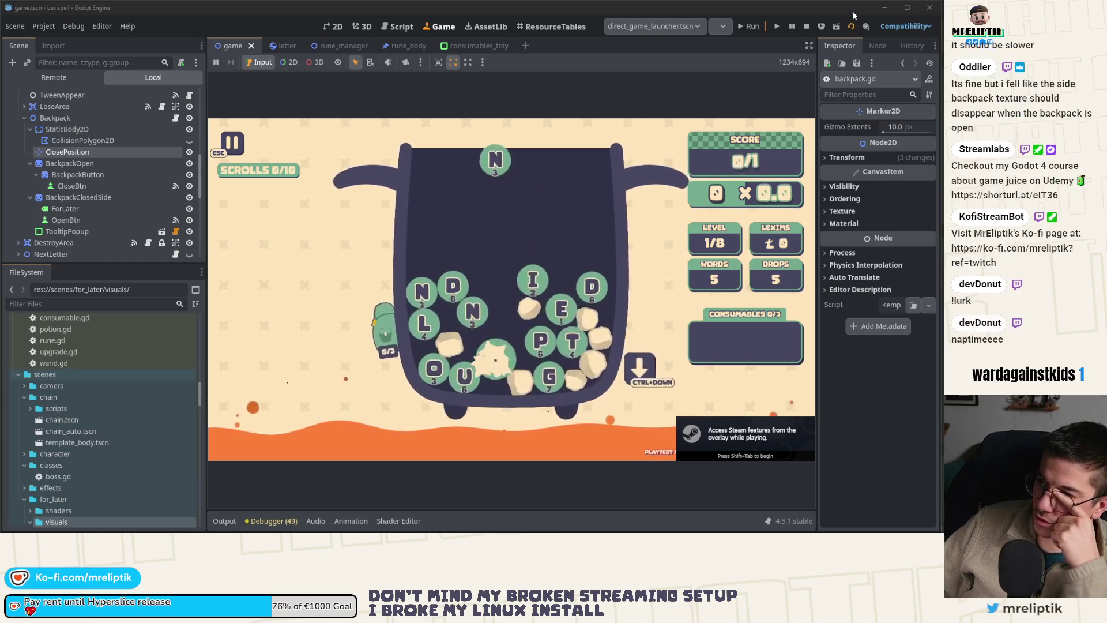
pyautogui.click(176, 118)
pyautogui.scroll(-1, 109, 132)
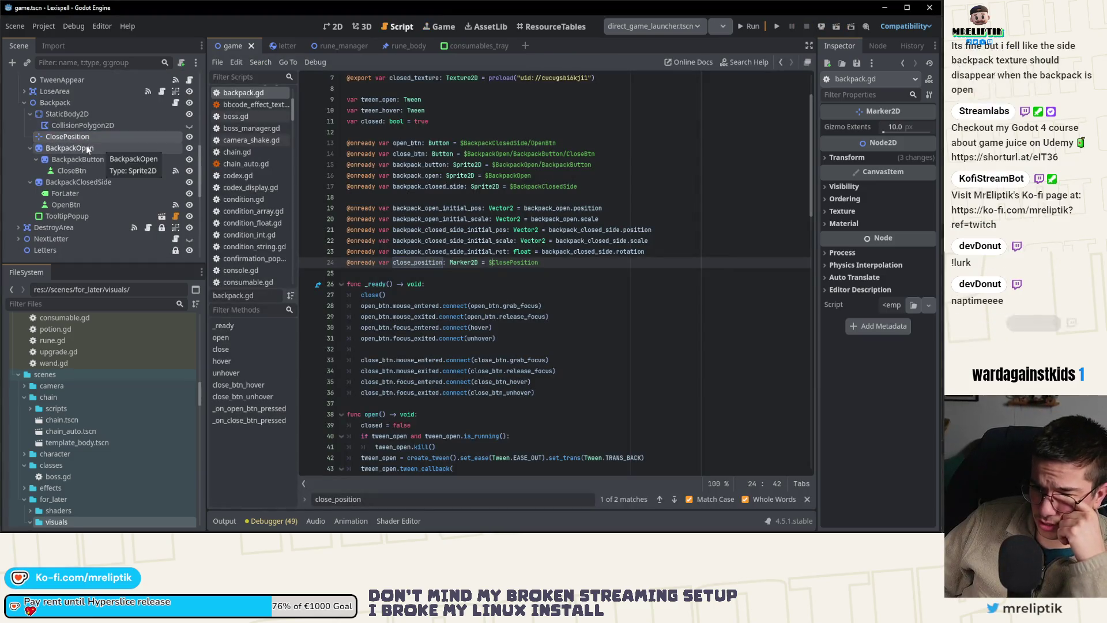
# - Review the close_position variable on line 24 and backpack_open_initial_pos on line 50
pyautogui.doubleClick(415, 262)
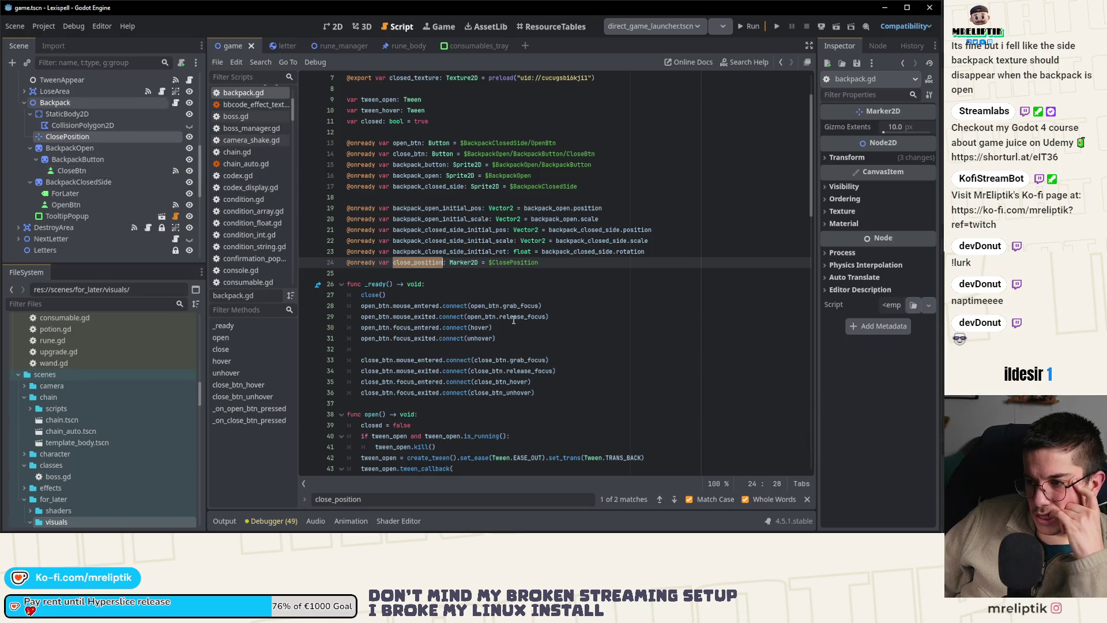
pyautogui.scroll(-6, 500, 337)
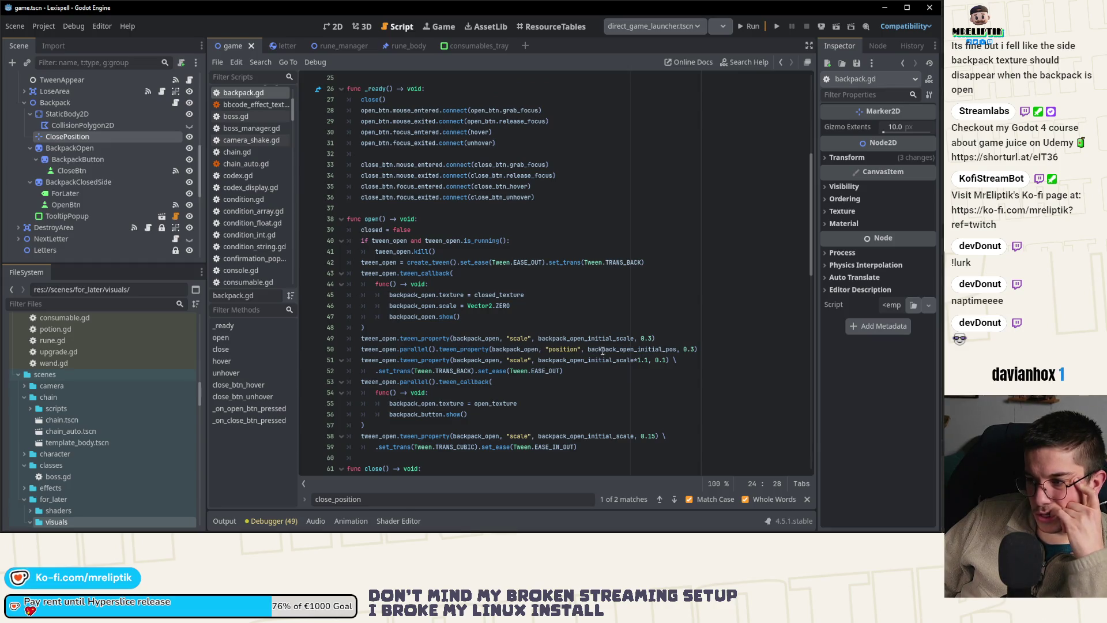
pyautogui.doubleClick(509, 348)
pyautogui.doubleClick(628, 349)
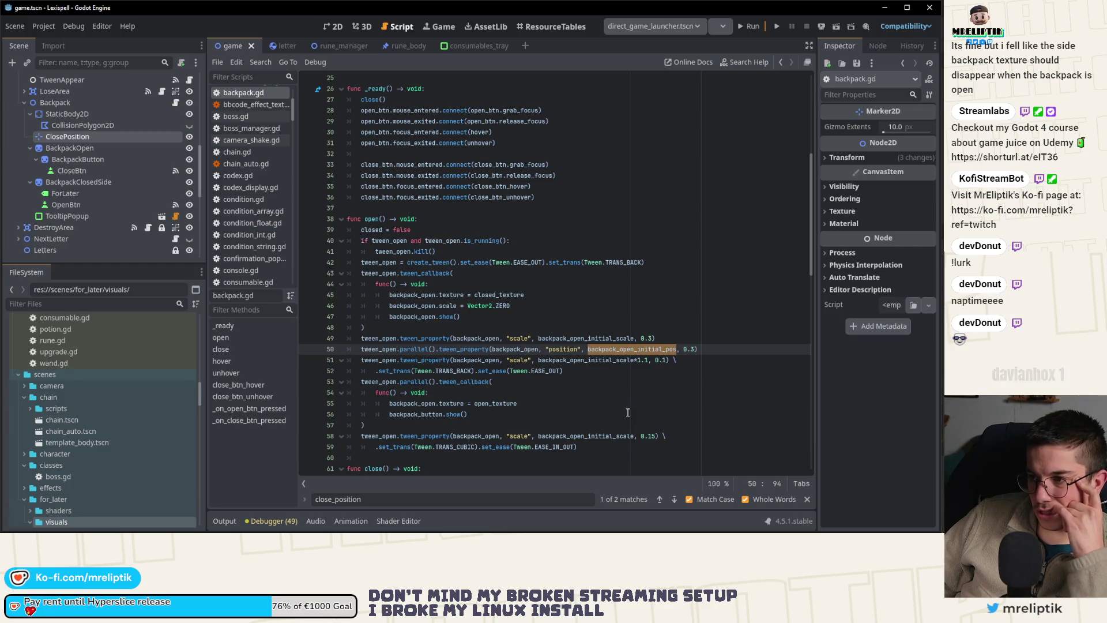
pyautogui.scroll(7, 623, 406)
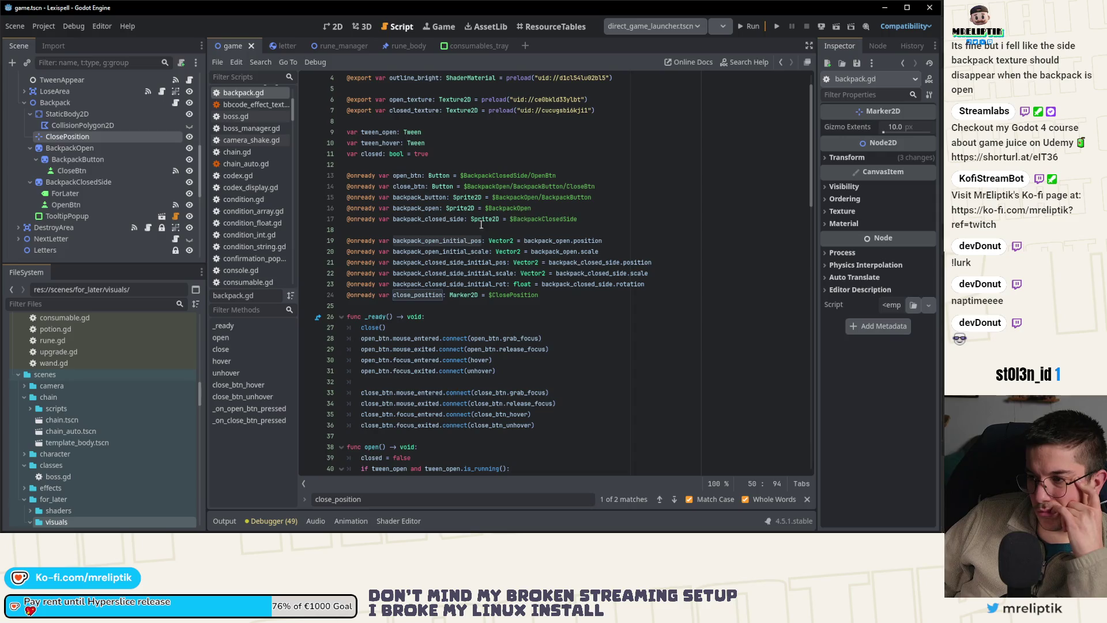
# - Review the close() call in _ready() on line 27, then show the game scene in 2D
pyautogui.click(440, 241)
pyautogui.doubleClick(364, 328)
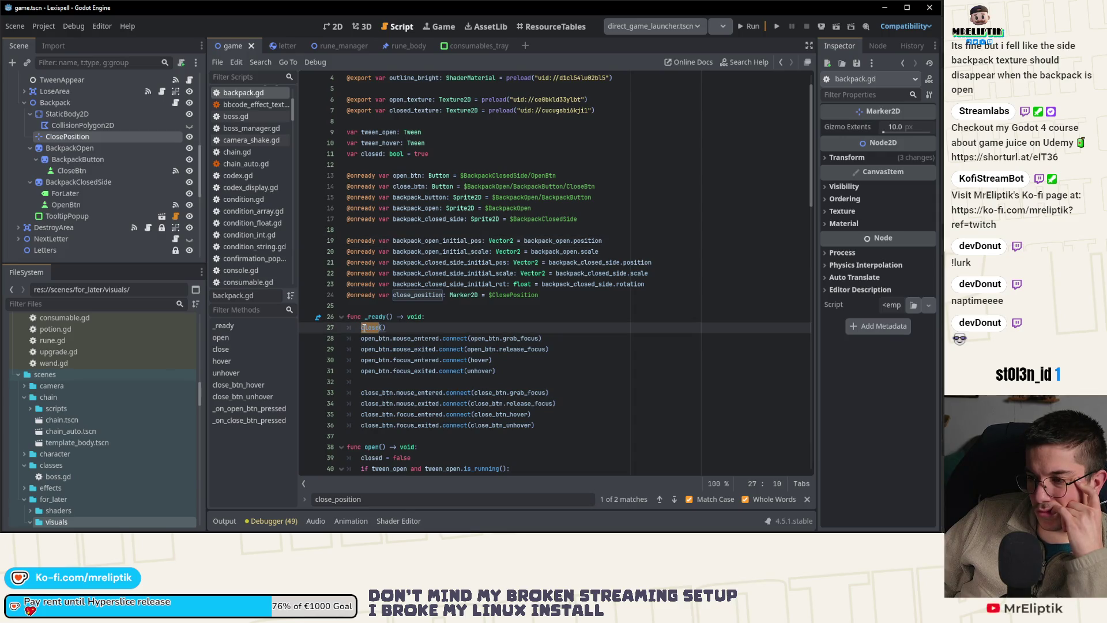
pyautogui.scroll(-2, 384, 341)
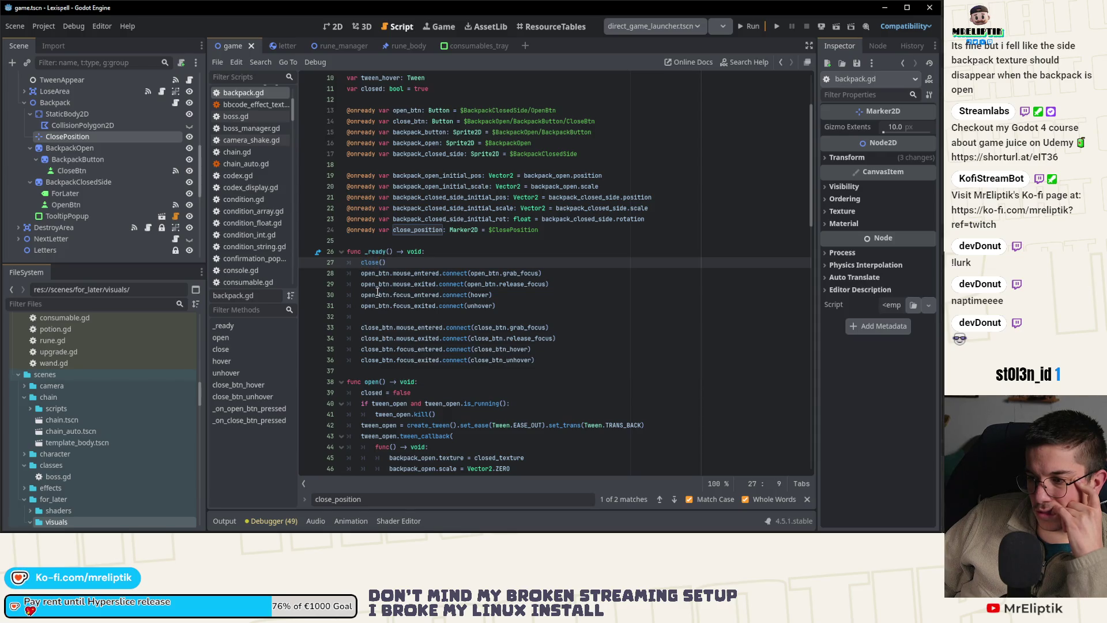
pyautogui.doubleClick(372, 262)
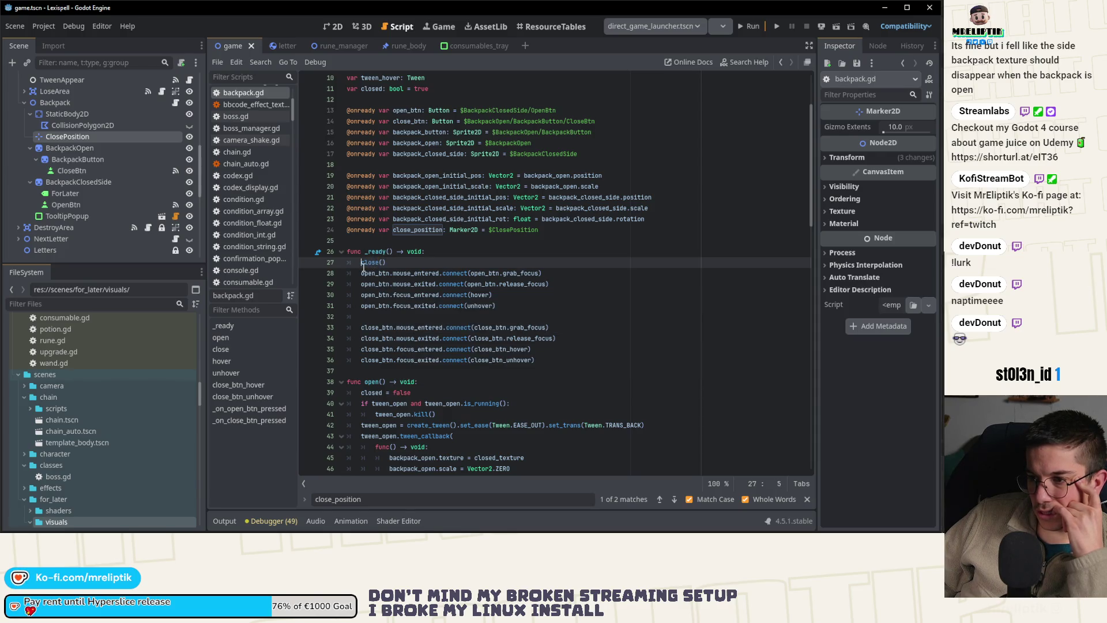
pyautogui.scroll(-5, 404, 296)
pyautogui.scroll(4, 404, 296)
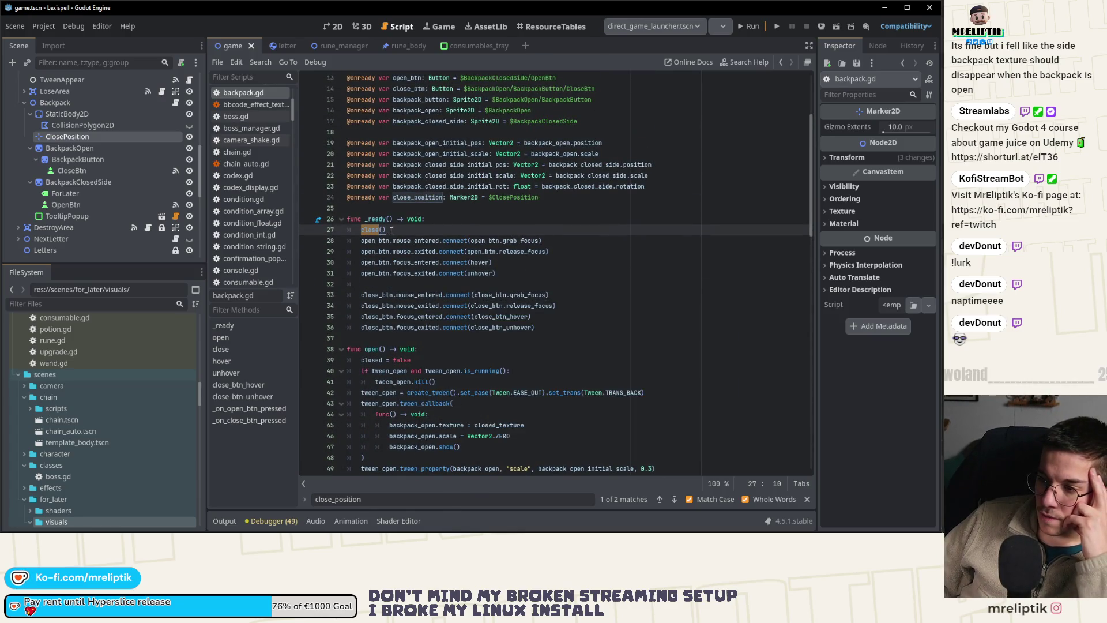
pyautogui.scroll(-4, 376, 275)
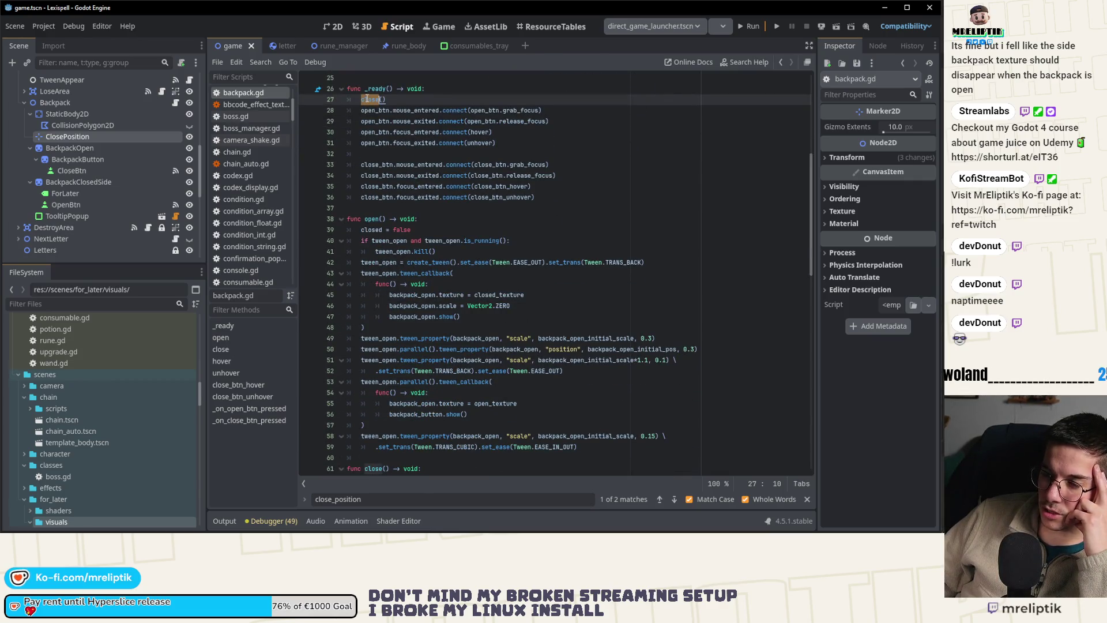
pyautogui.click(336, 27)
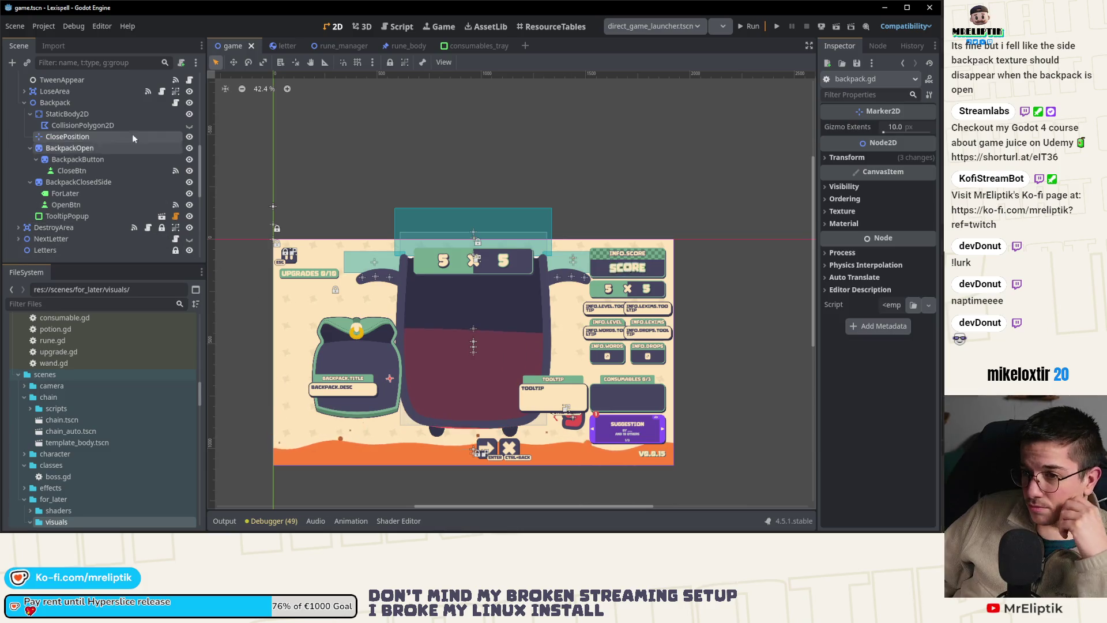
# - Open the Backpack node's backpack.gd script and run the game
pyautogui.click(174, 103)
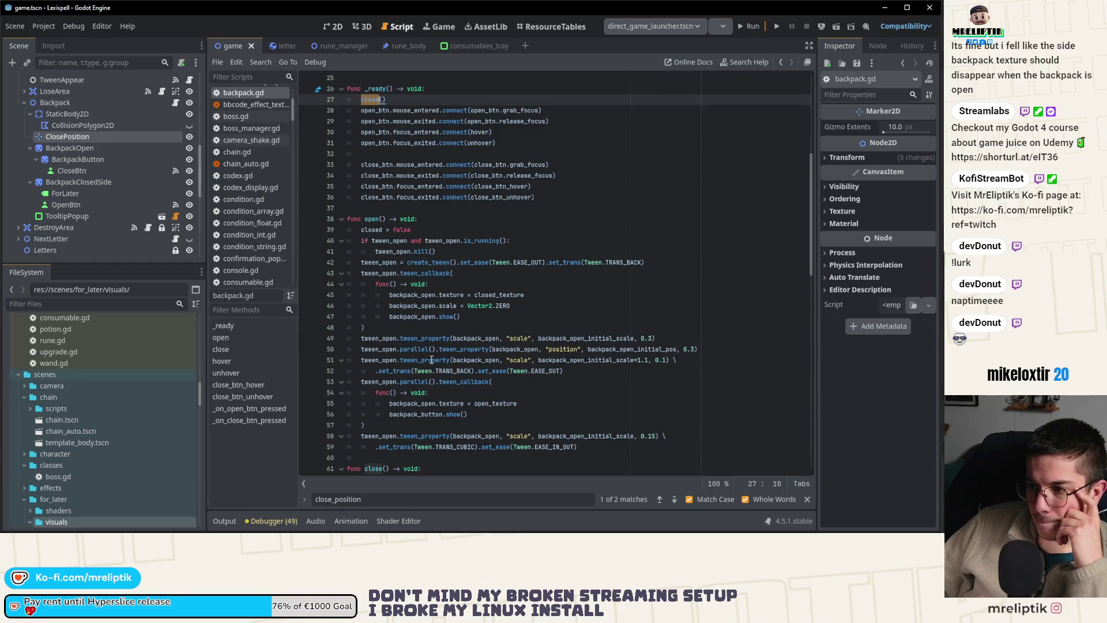
pyautogui.scroll(-1, 431, 360)
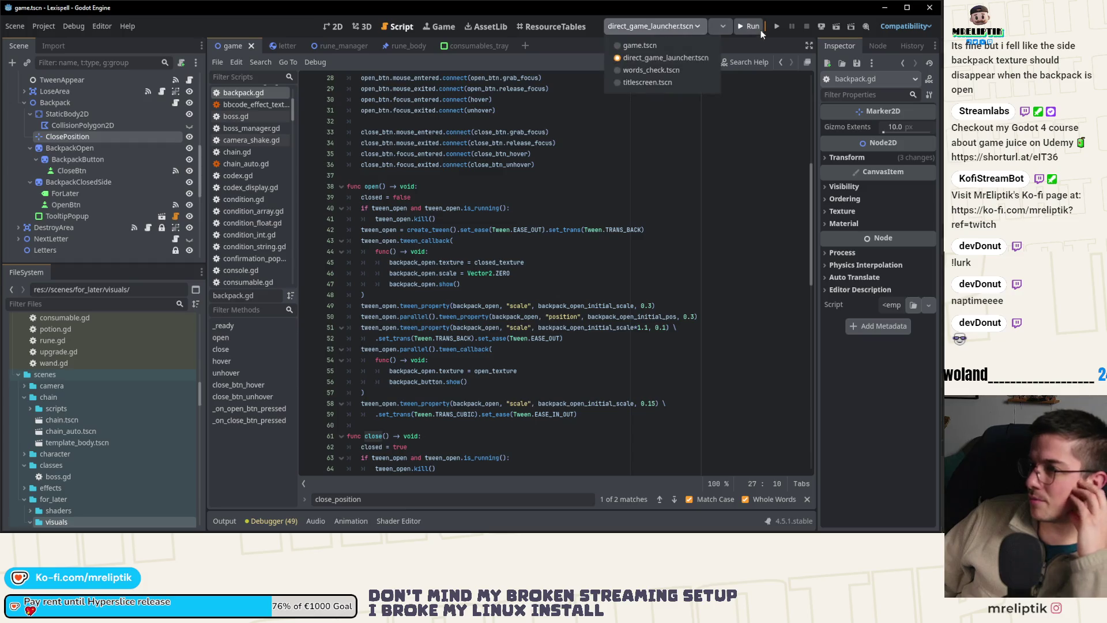
pyautogui.click(776, 29)
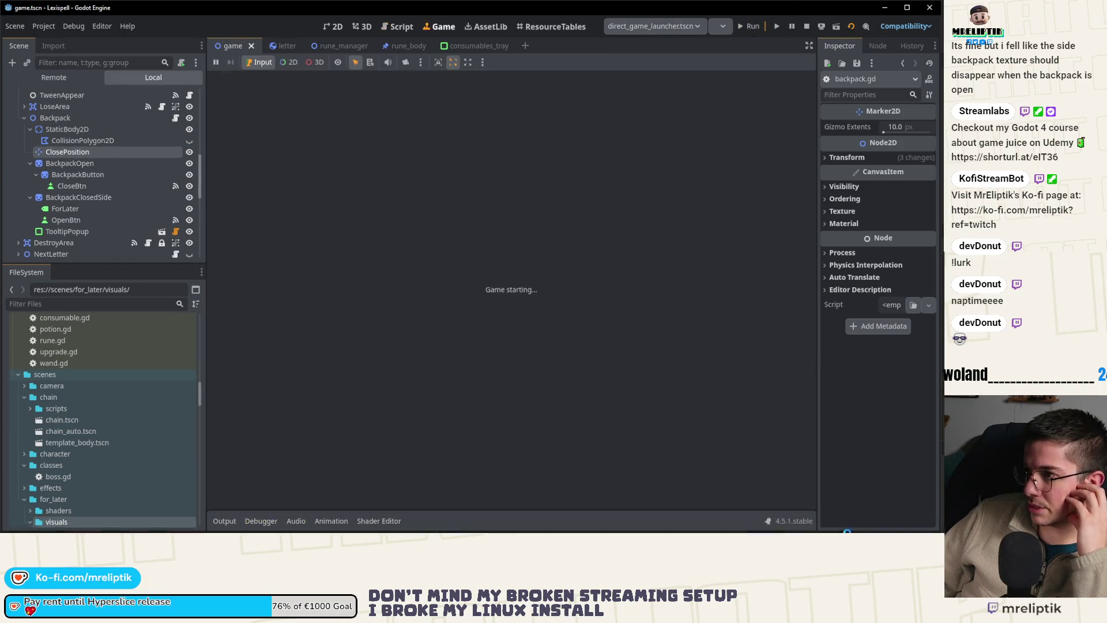
# - Move the Discord window off the running game
pyautogui.click(813, 523)
pyautogui.click(803, 502)
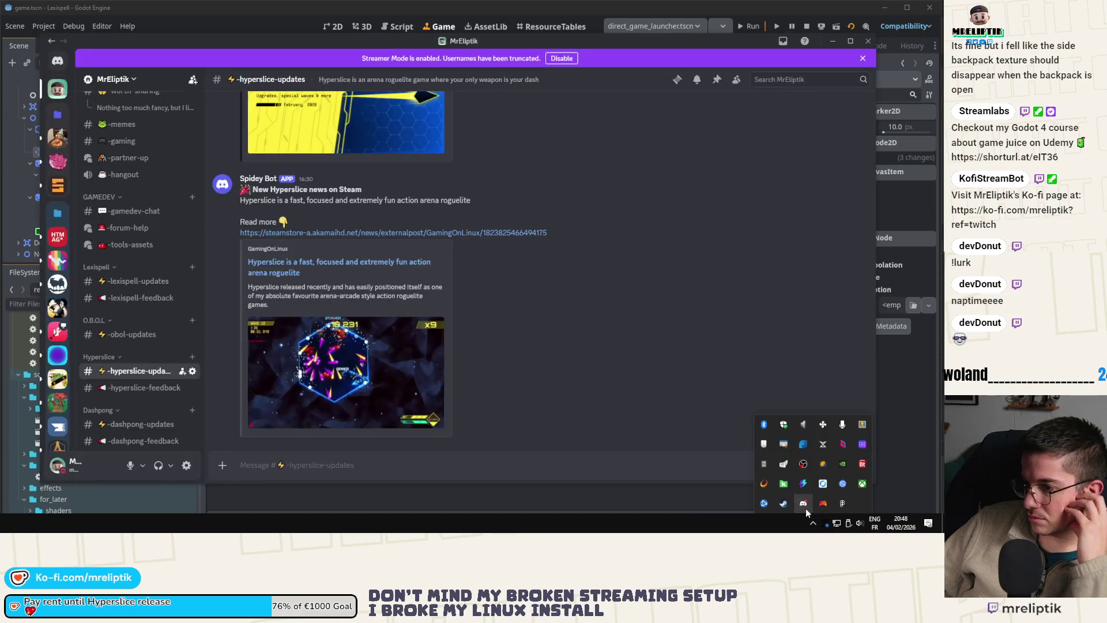
pyautogui.moveTo(390, 63); pyautogui.dragTo(940, 62)
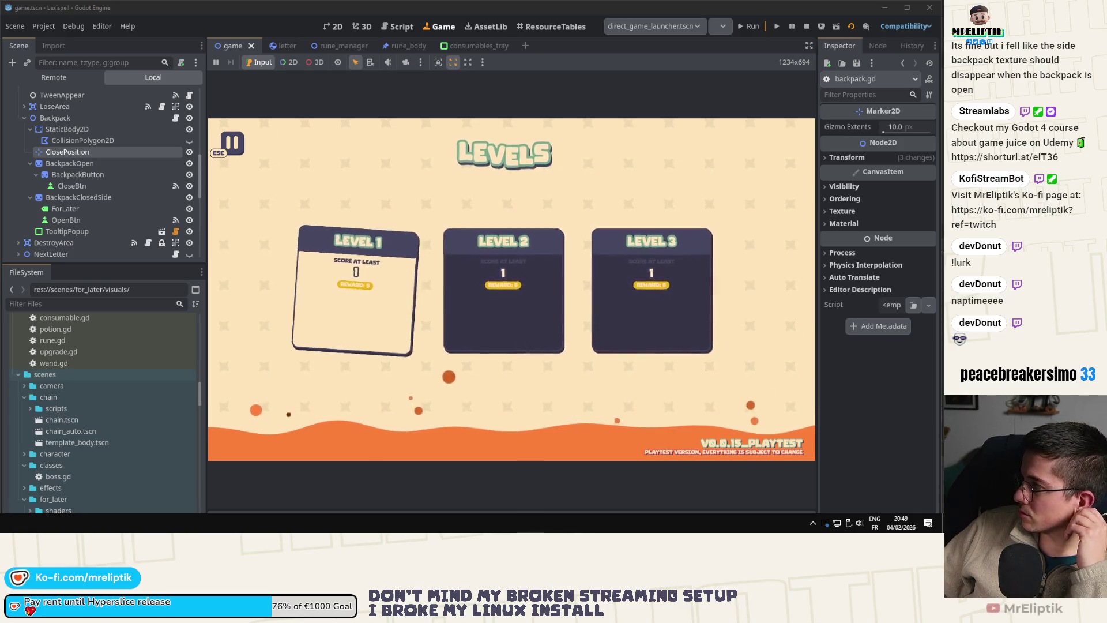
# - Start Level 1 and toggle the side backpack open and closed repeatedly to watch its animation
pyautogui.click(353, 315)
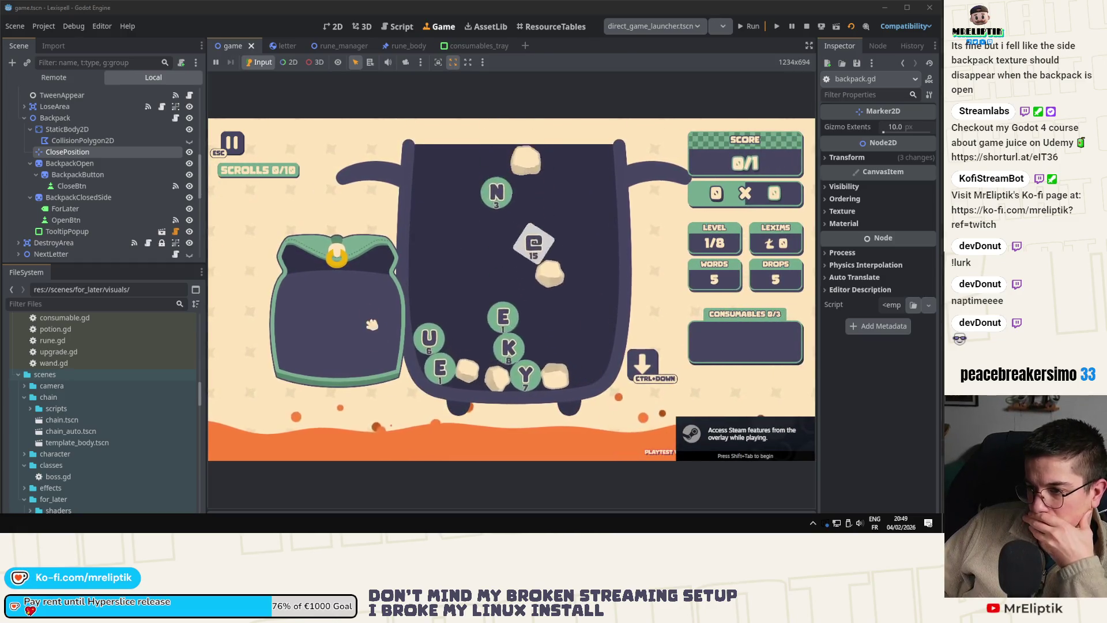
pyautogui.click(345, 258)
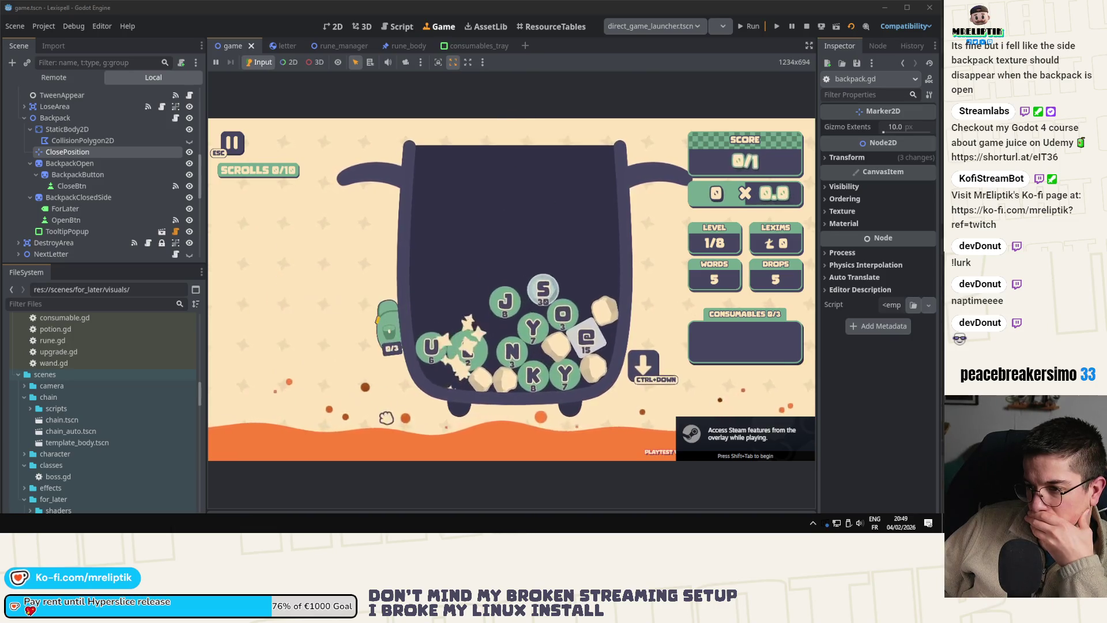
pyautogui.click(344, 259)
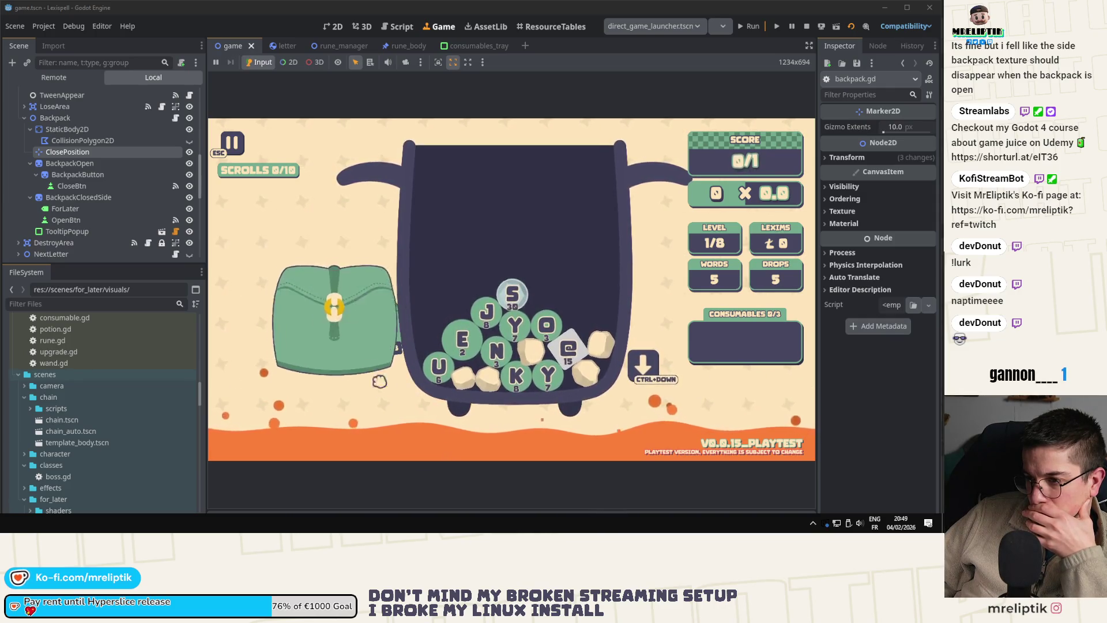
pyautogui.moveTo(391, 337)
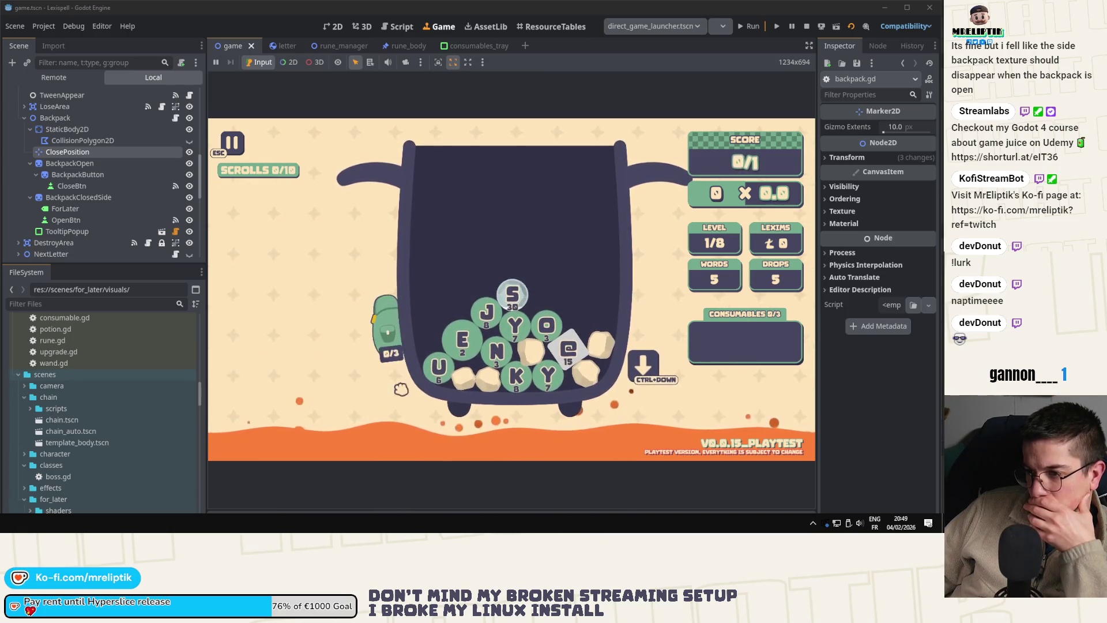
pyautogui.click(390, 328)
pyautogui.click(398, 341)
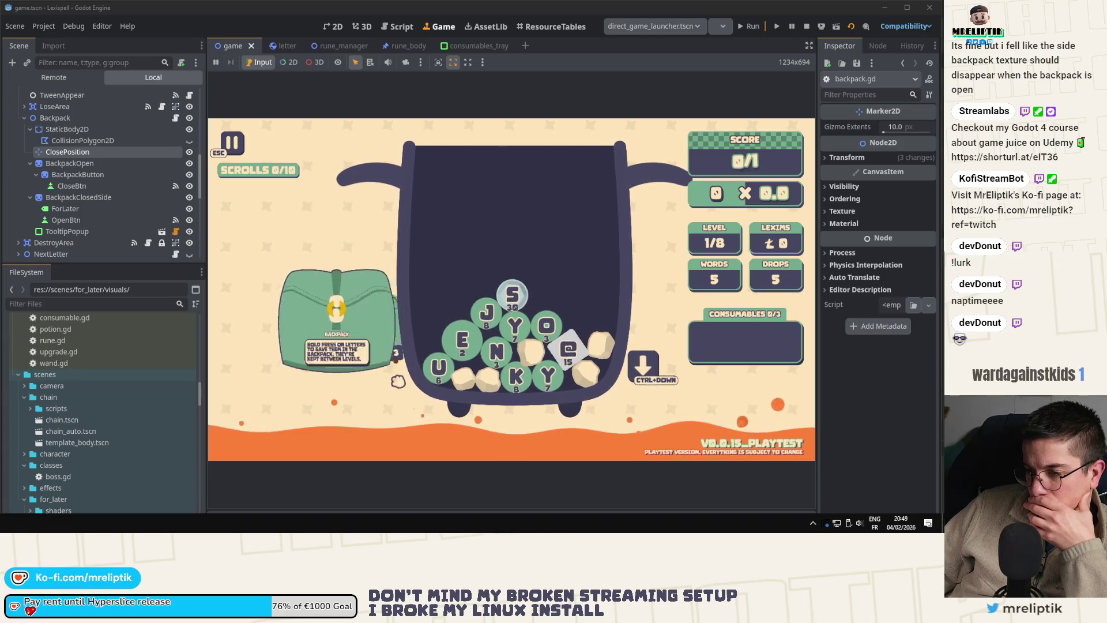
pyautogui.click(400, 342)
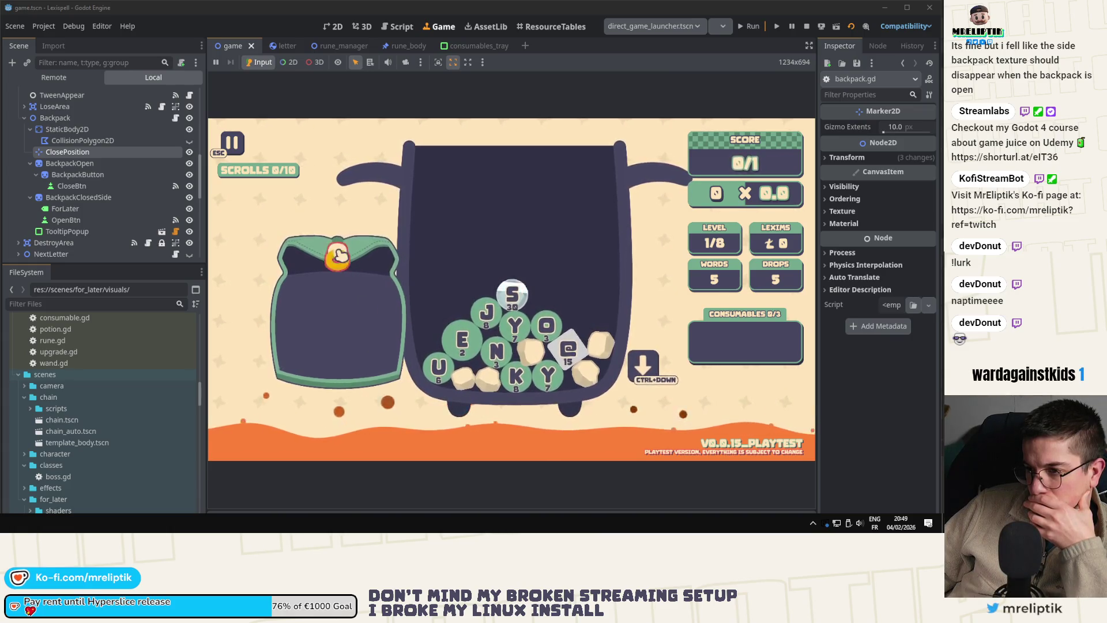
pyautogui.click(389, 331)
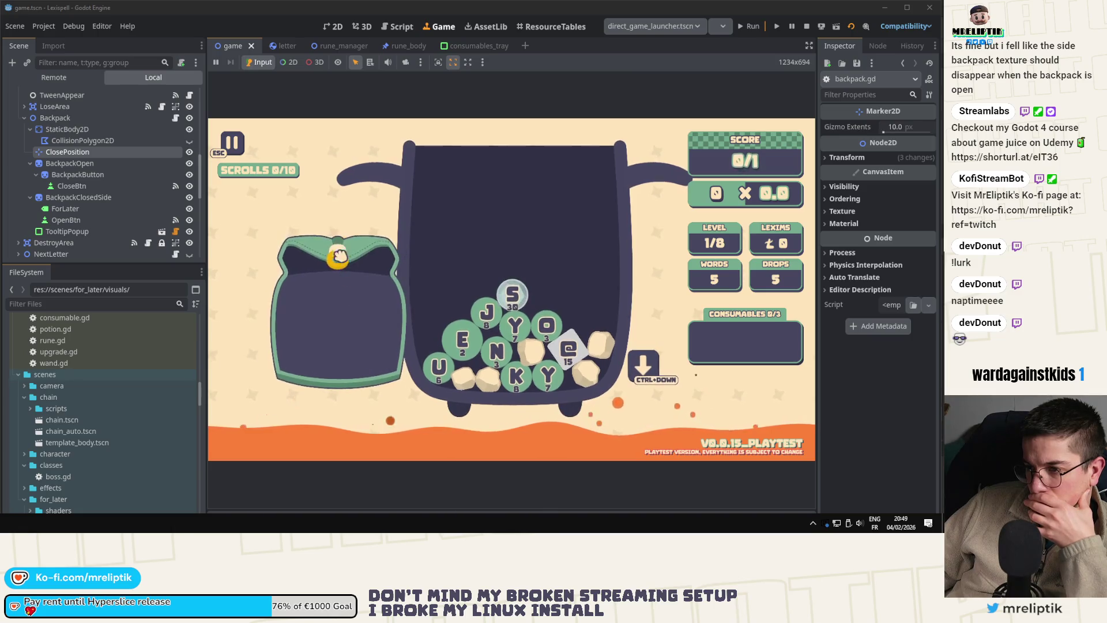
pyautogui.moveTo(385, 363)
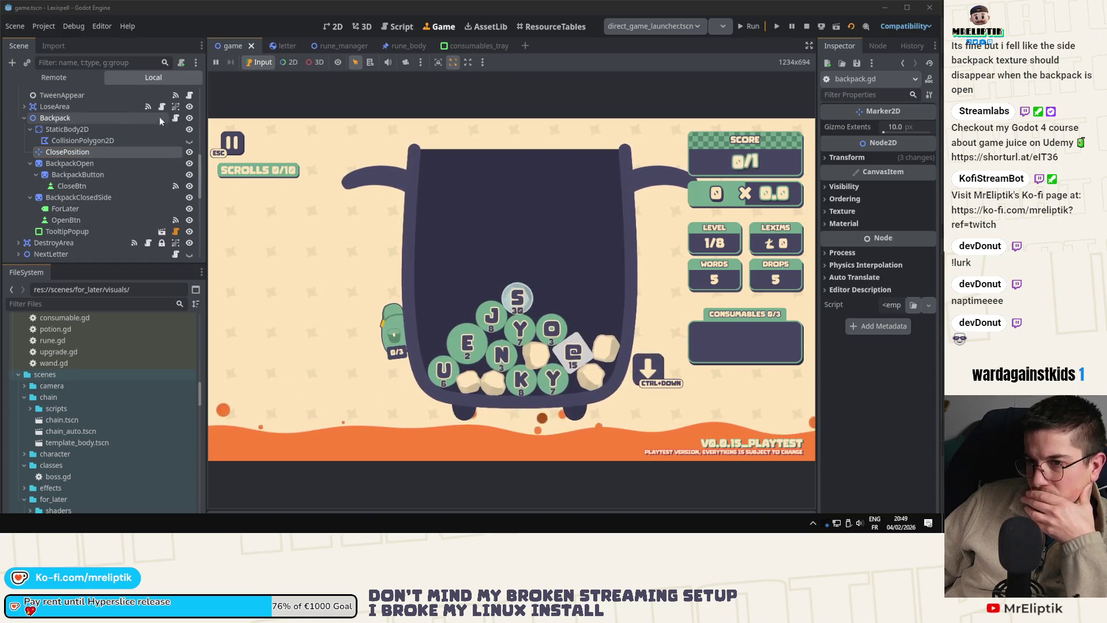
pyautogui.click(176, 118)
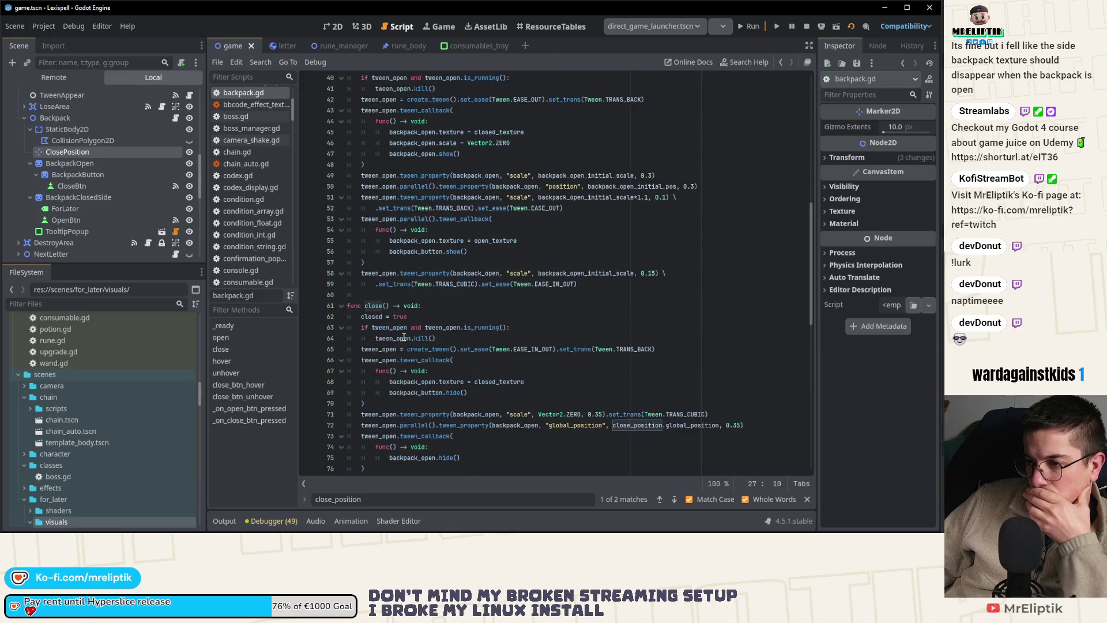
# - Select the open tween's scale and texture-swap lines 51–59 in backpack.gd for reuse in close()
pyautogui.click(86, 197)
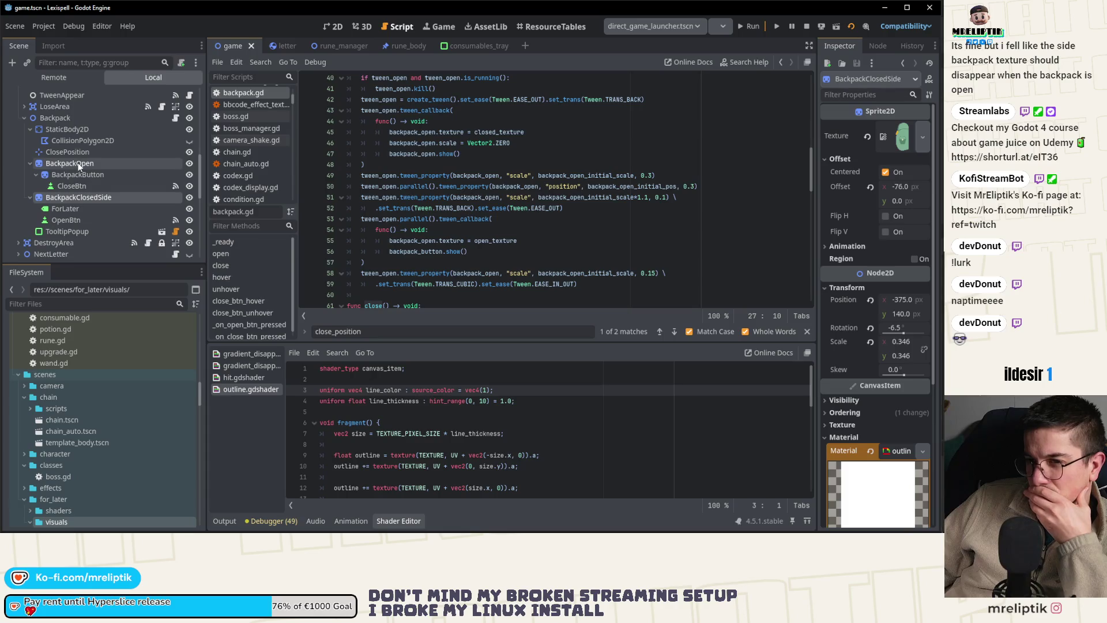
pyautogui.click(399, 521)
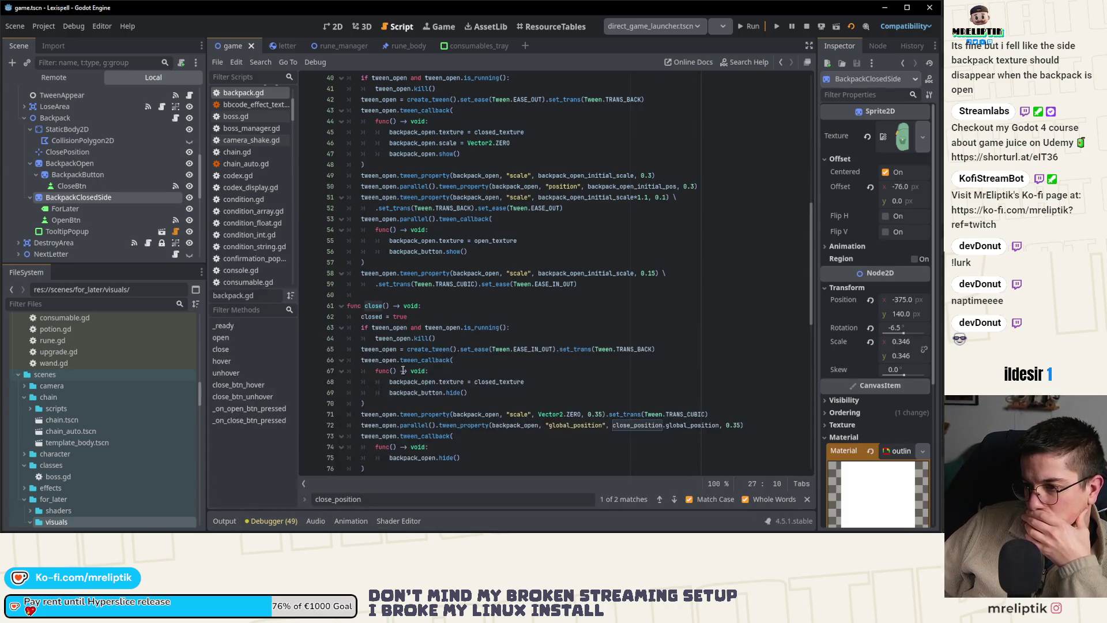
pyautogui.scroll(-2, 395, 344)
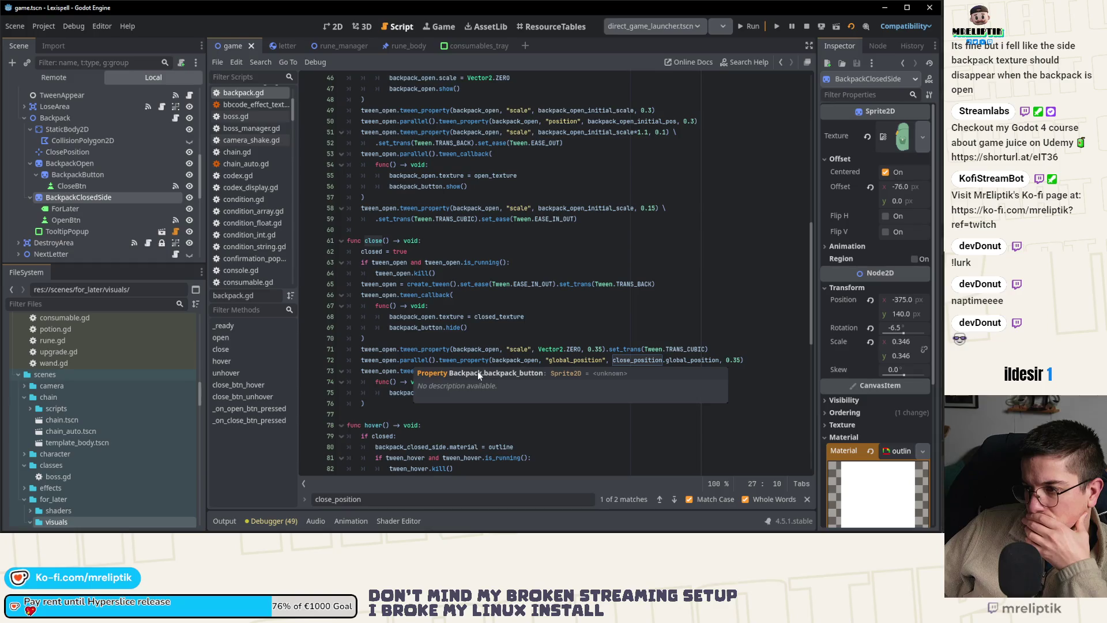
pyautogui.click(444, 275)
pyautogui.scroll(2, 443, 275)
pyautogui.moveTo(362, 198); pyautogui.dragTo(607, 280)
pyautogui.hotkey('ctrl', 'c')
pyautogui.scroll(-4, 449, 291)
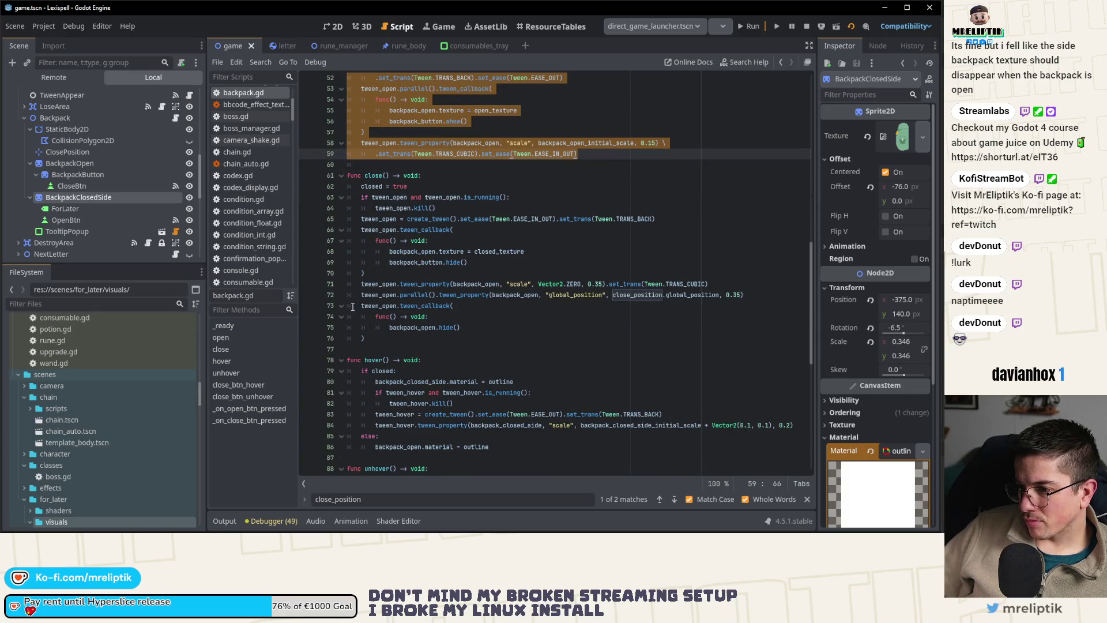
pyautogui.click(749, 296)
# - Paste the tween block into close() after line 72, moving the hide callback before the final scale tween; save
pyautogui.press('Return')
pyautogui.hotkey('ctrl', 'v')
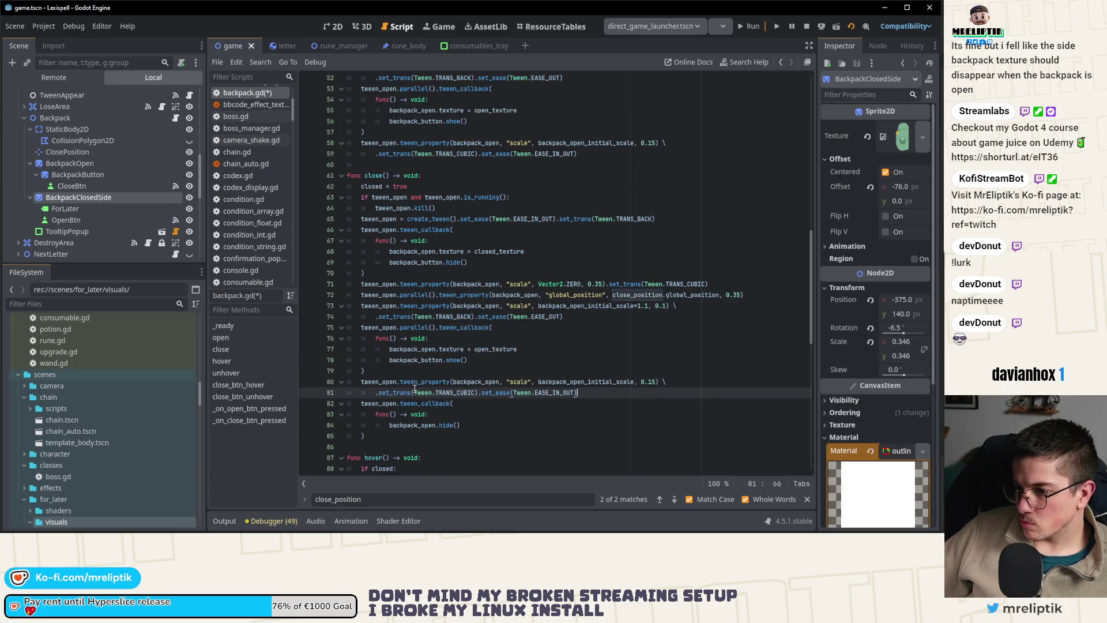
pyautogui.moveTo(358, 406); pyautogui.dragTo(369, 441)
pyautogui.hotkey('ctrl', 'c')
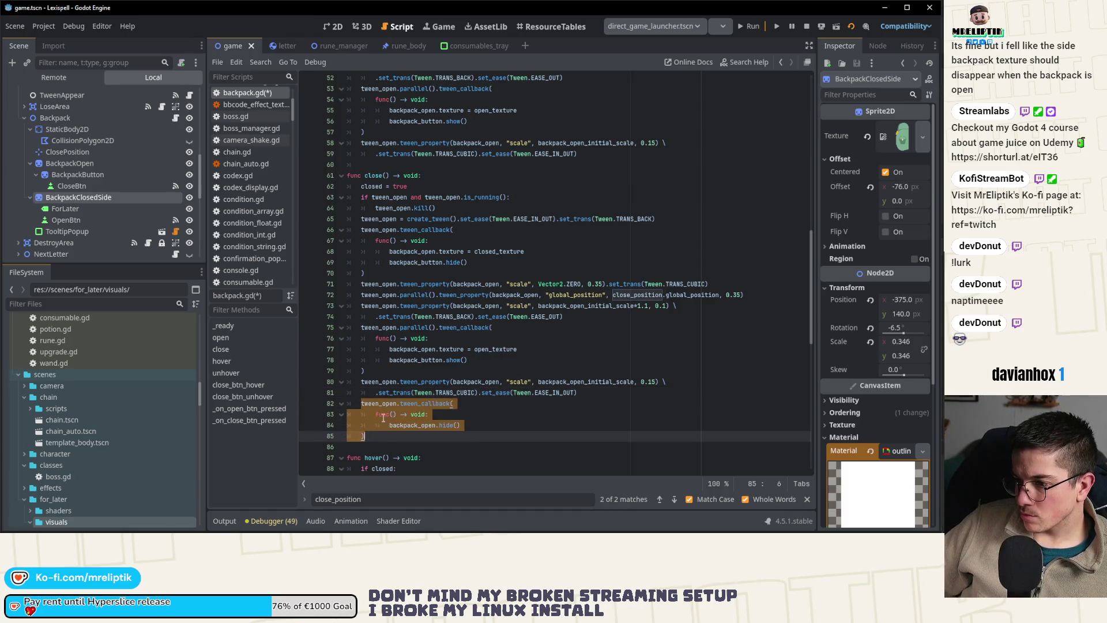
pyautogui.press('BackSpace')
pyautogui.moveTo(369, 370); pyautogui.dragTo(357, 331)
pyautogui.hotkey('ctrl', 'v')
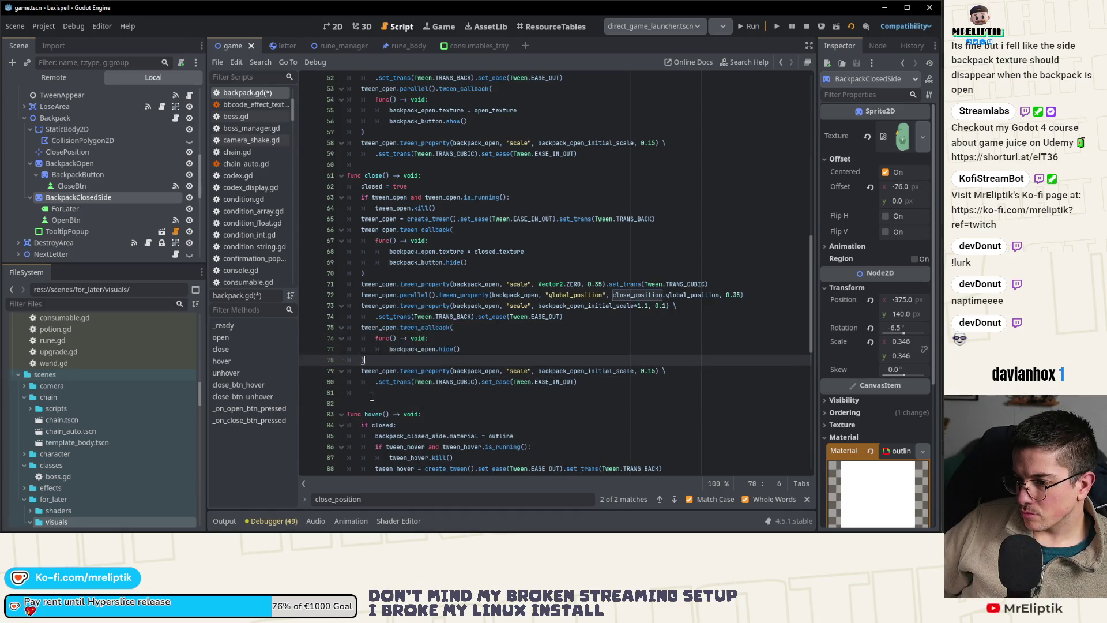
pyautogui.press('Down')
pyautogui.press('Down')
pyautogui.press('Down')
pyautogui.press('Delete')
pyautogui.hotkey('ctrl', 's')
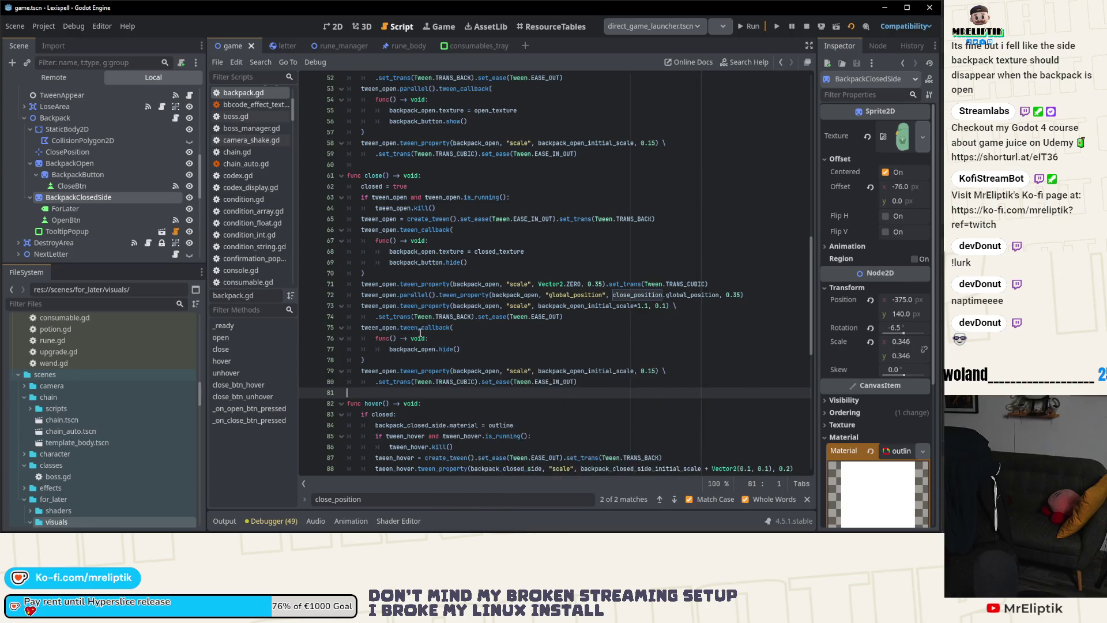
pyautogui.scroll(-1, 420, 333)
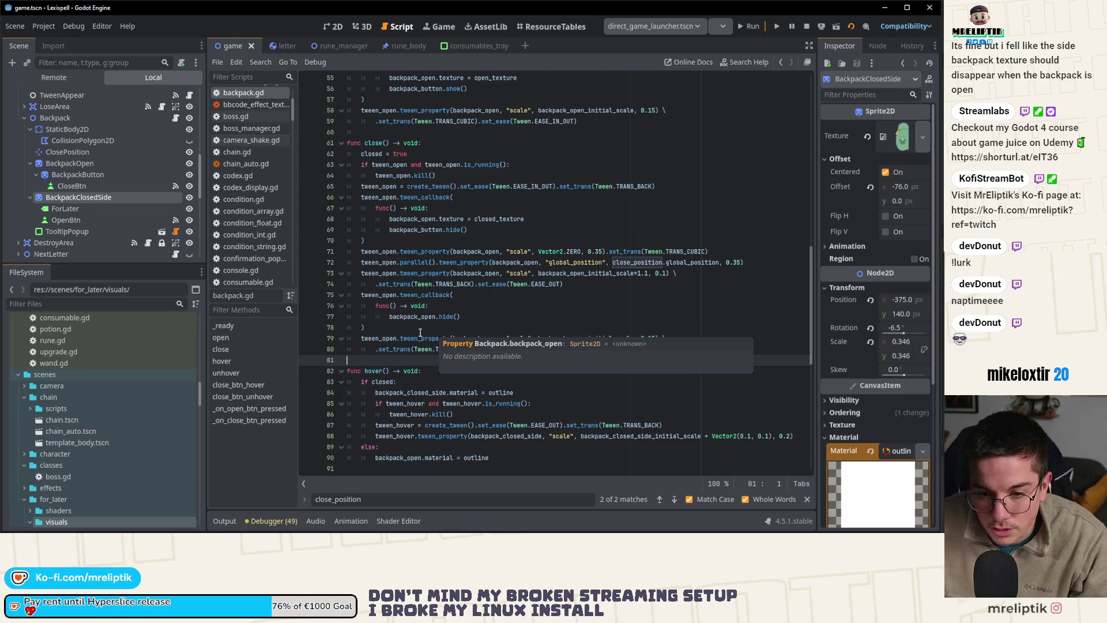
# - Replace backpack_open with backpack_closed_side in both scale tweens on lines 73 and 79, and save
pyautogui.doubleClick(476, 273)
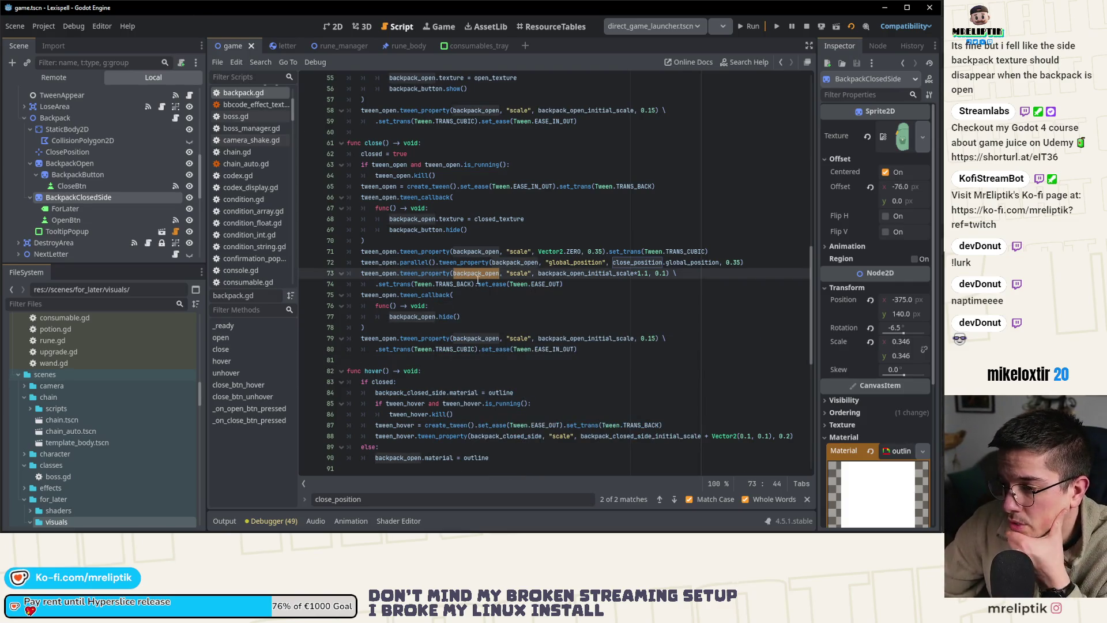
pyautogui.write('back')
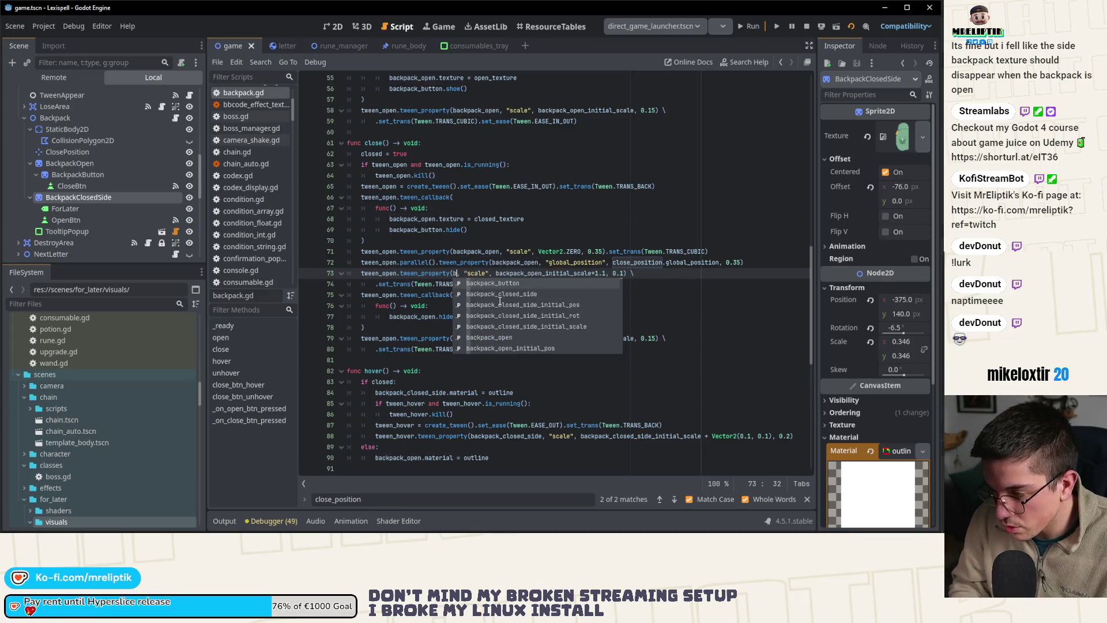
pyautogui.click(499, 298)
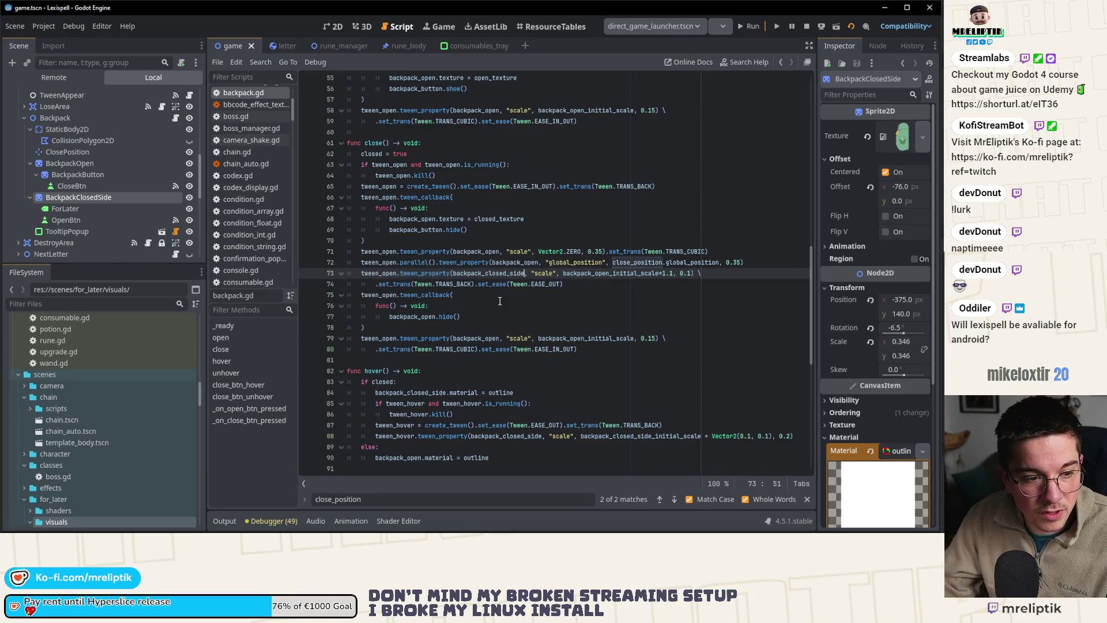
pyautogui.doubleClick(492, 275)
pyautogui.hotkey('ctrl', 'c')
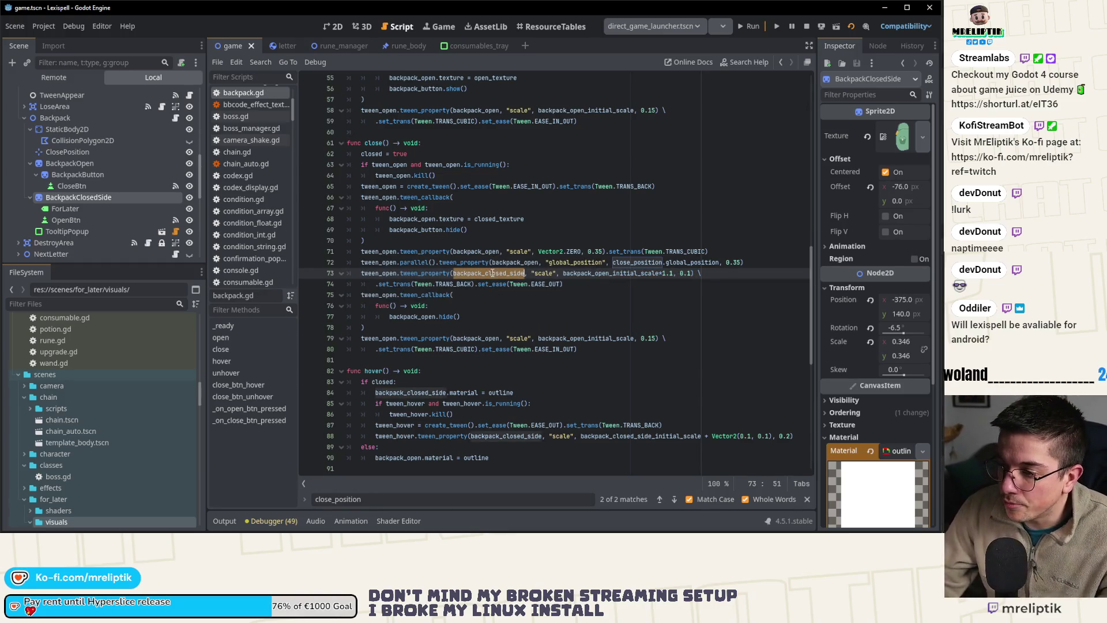
pyautogui.doubleClick(481, 339)
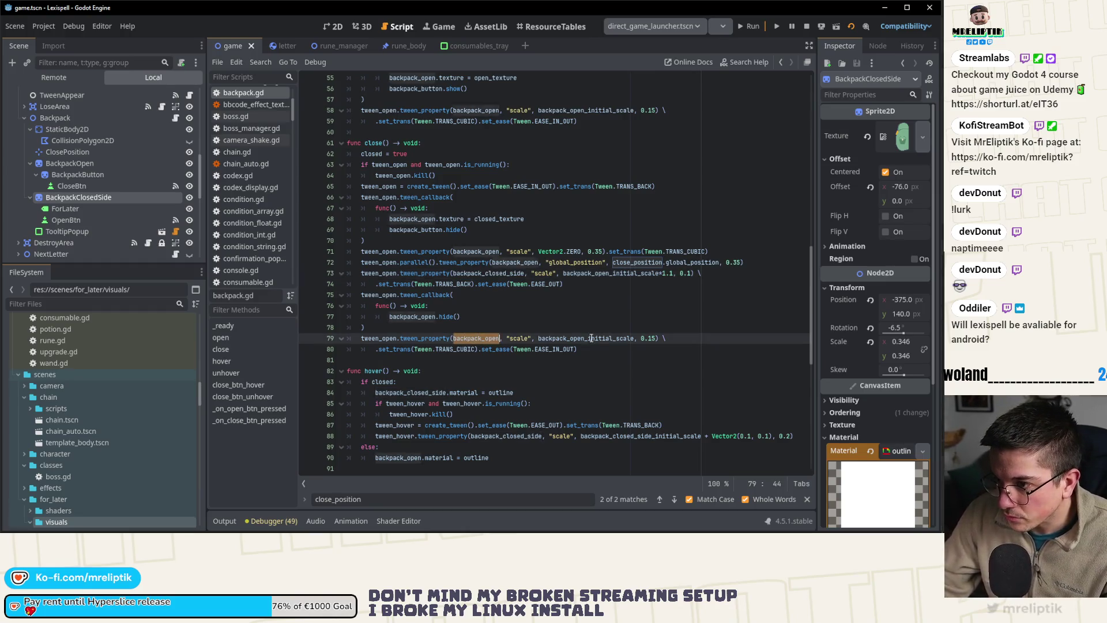
pyautogui.hotkey('ctrl', 'v')
pyautogui.hotkey('ctrl', 's')
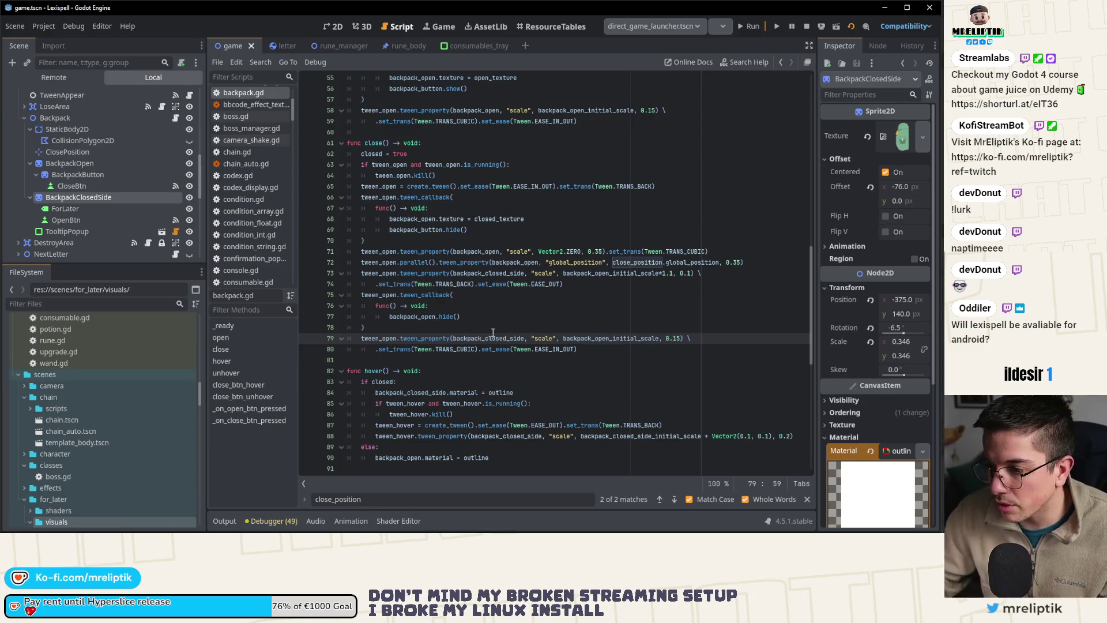
# - Swap backpack_open_initial_scale for backpack_closed_side_initial_scale on lines 73 and 79, and save
pyautogui.click(491, 328)
pyautogui.click(518, 303)
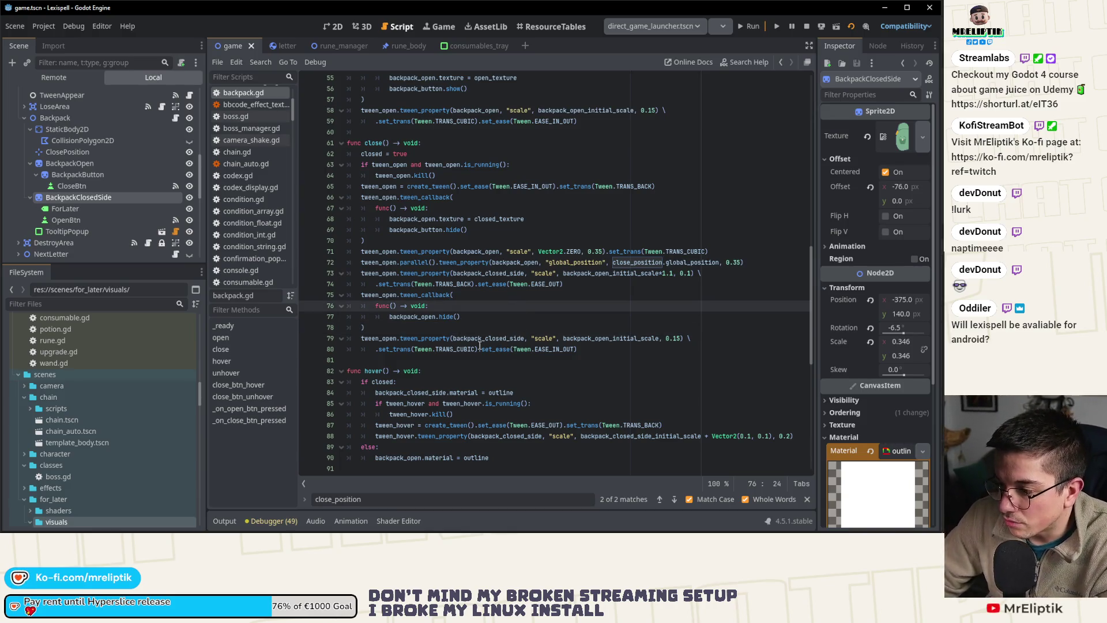
pyautogui.doubleClick(594, 338)
pyautogui.doubleClick(604, 276)
pyautogui.write('back')
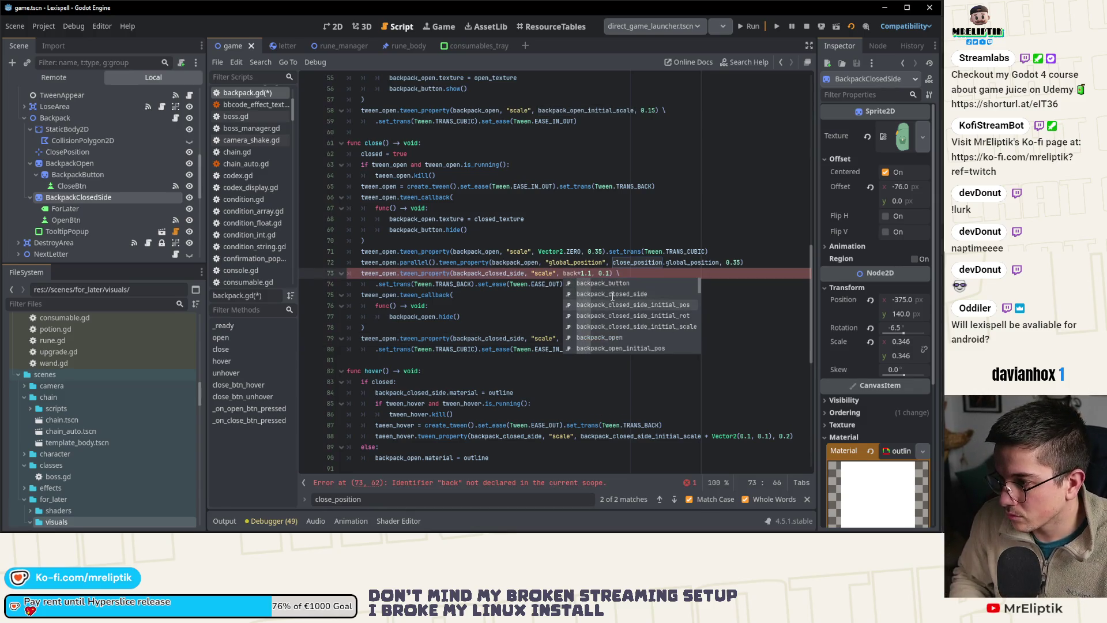
pyautogui.press('Down')
pyautogui.press('Down')
pyautogui.press('Return')
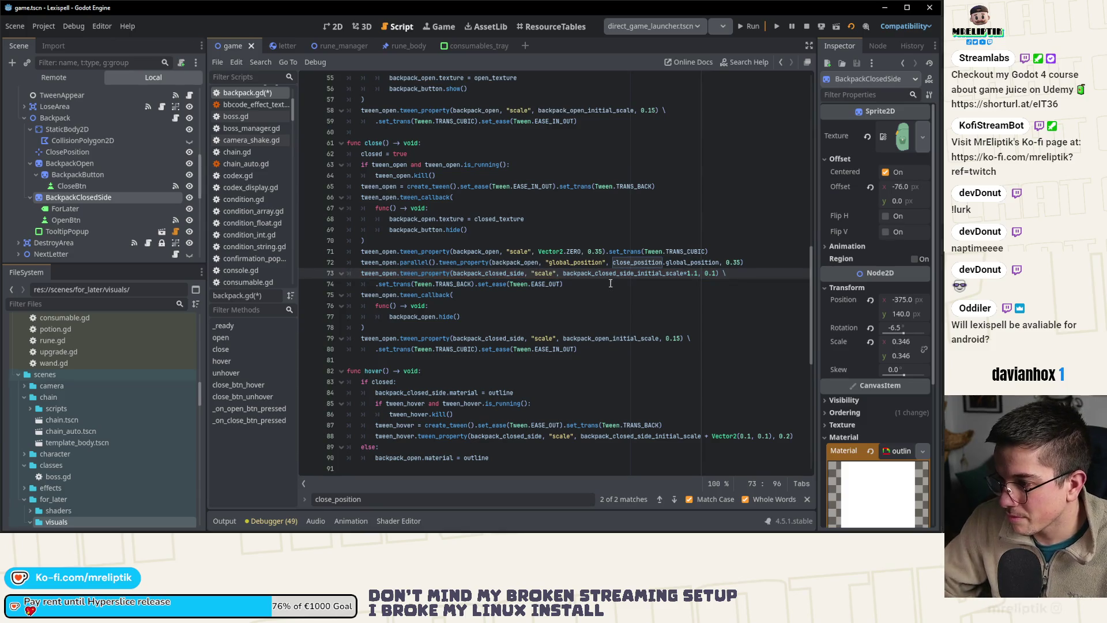
pyautogui.doubleClick(610, 273)
pyautogui.hotkey('ctrl', 'c')
pyautogui.doubleClick(611, 338)
pyautogui.hotkey('ctrl', 'v')
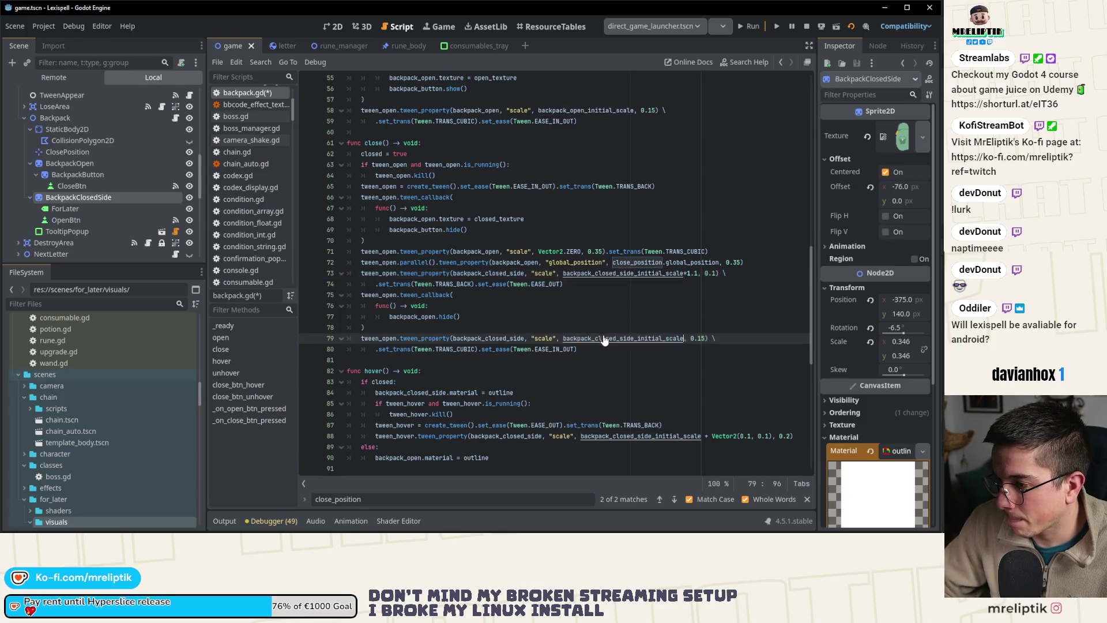
pyautogui.click(603, 315)
pyautogui.hotkey('ctrl', 's')
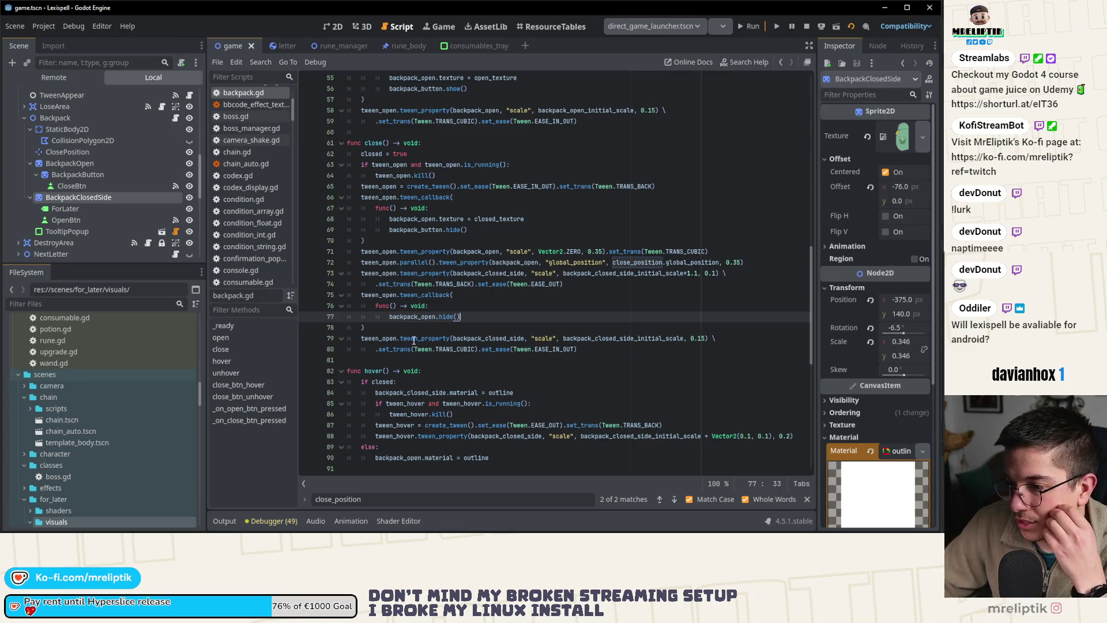
# - Playtest the backpack closing into its side form, then go back to backpack.gd's close()
pyautogui.click(745, 26)
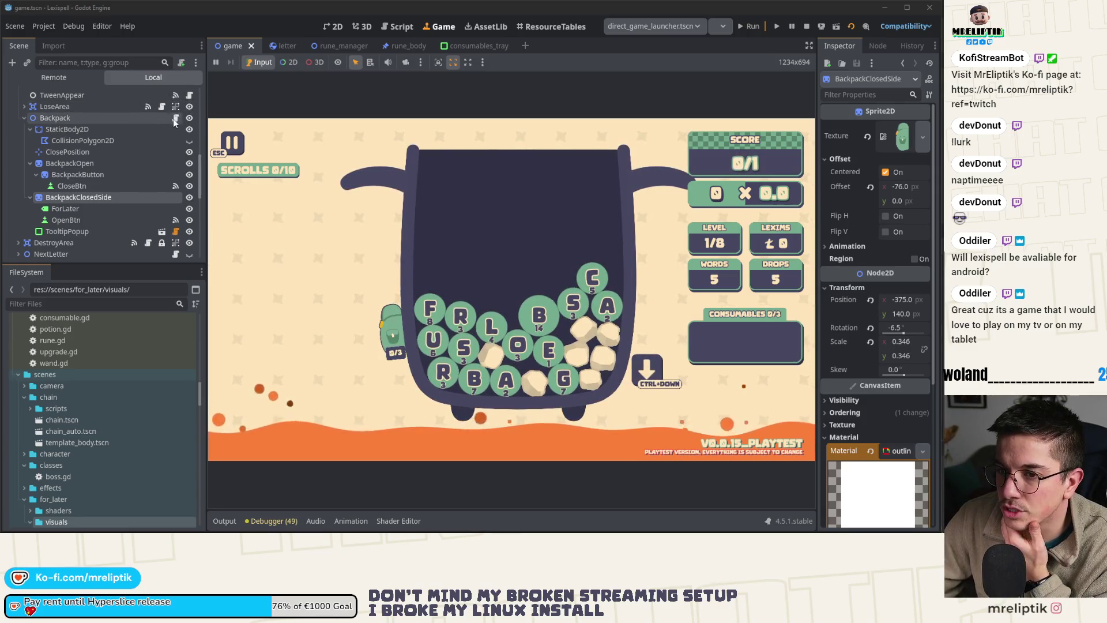
pyautogui.scroll(3, 176, 167)
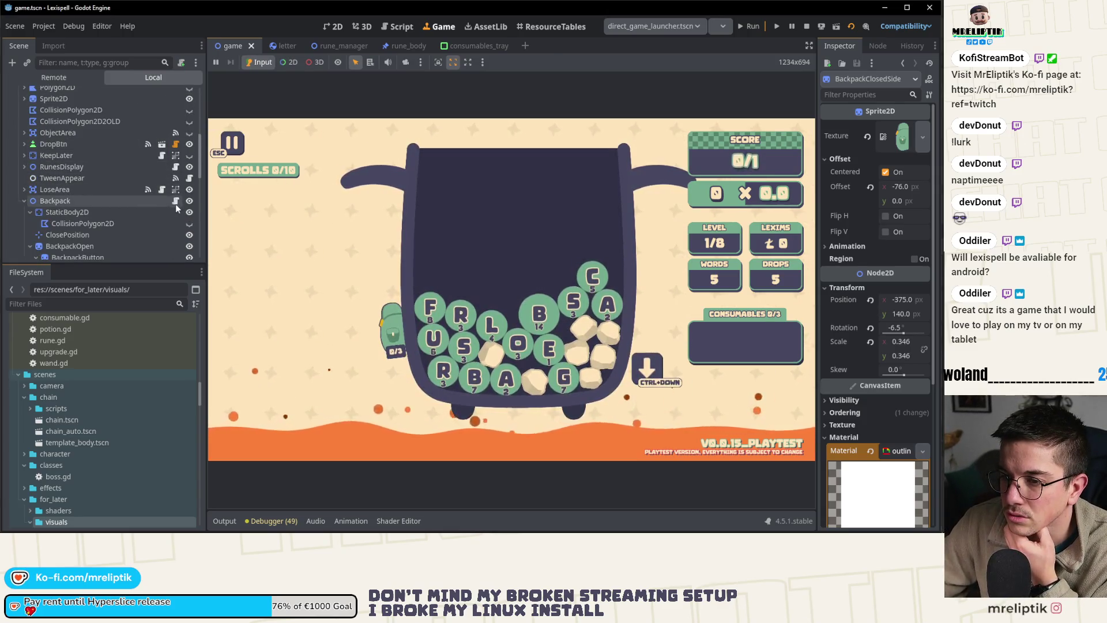
pyautogui.click(176, 201)
pyautogui.click(438, 306)
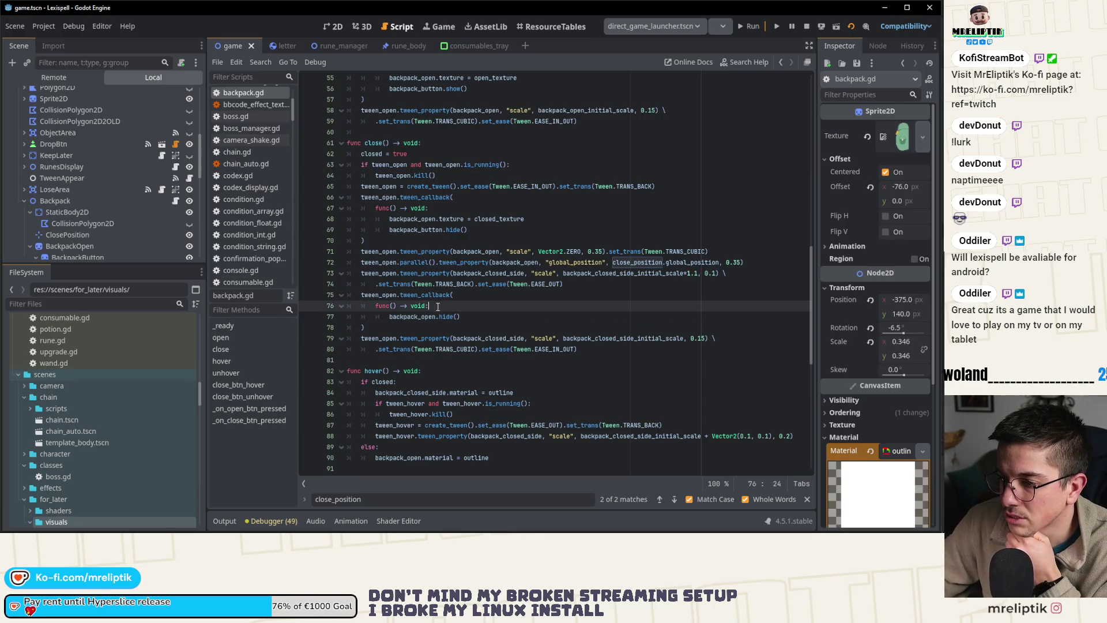
# - Adjust the closed-side scale factor and start its tween from Vector2.ZERO, then save backpack.gd
pyautogui.click(400, 296)
pyautogui.click(684, 273)
pyautogui.click(698, 274)
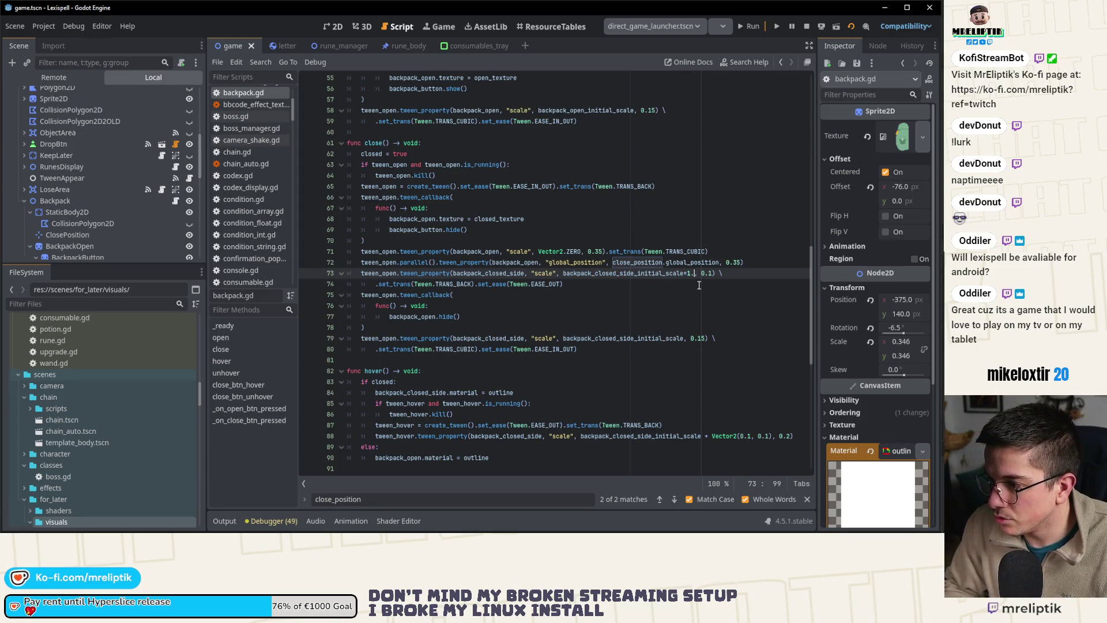
pyautogui.write('3')
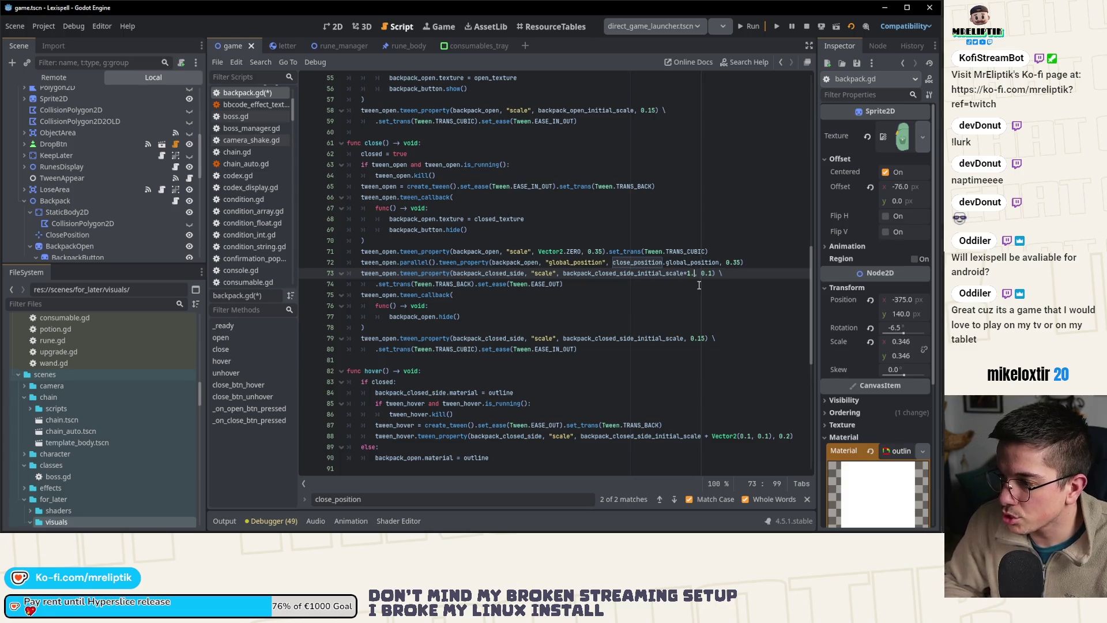
pyautogui.write('.25')
pyautogui.click(572, 286)
pyautogui.write('.from(')
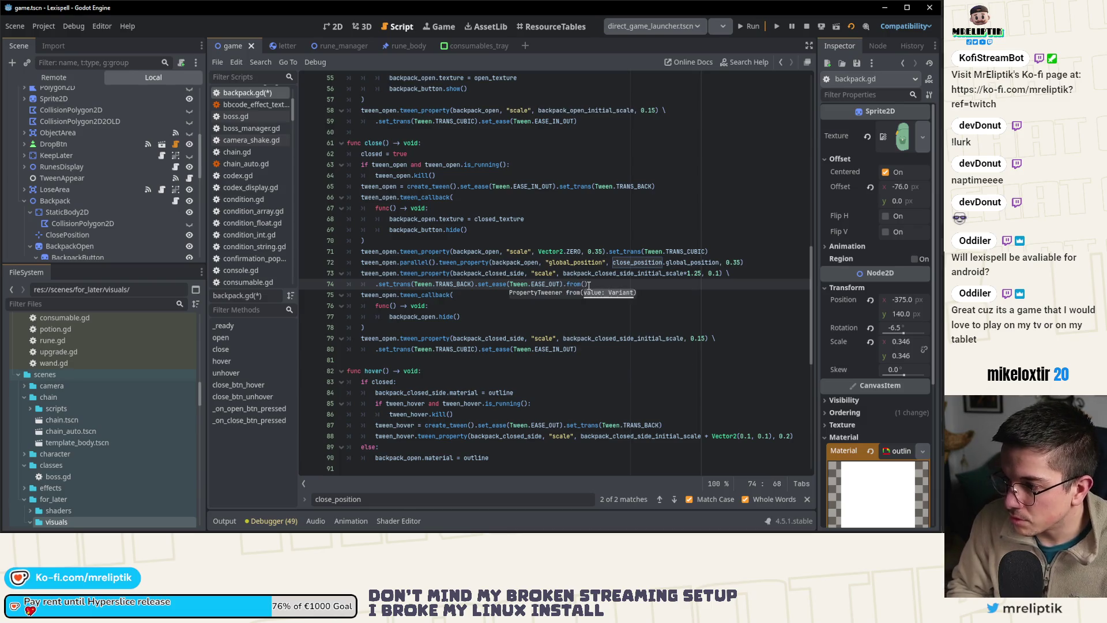
pyautogui.write('Vector2.ZERO')
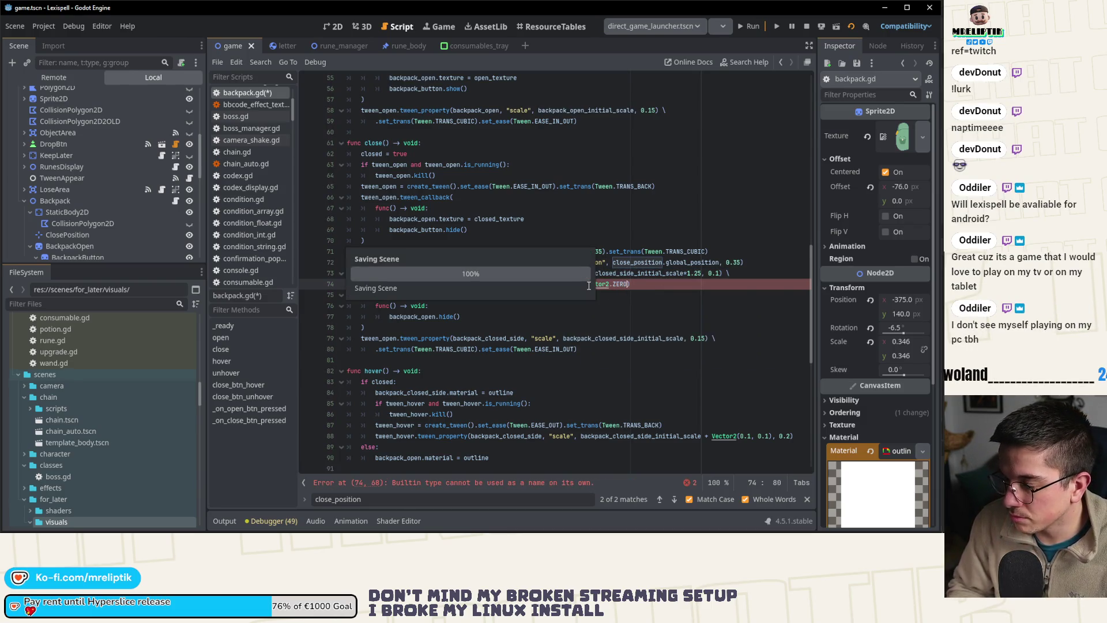
pyautogui.press('Return')
pyautogui.hotkey('ctrl', 's')
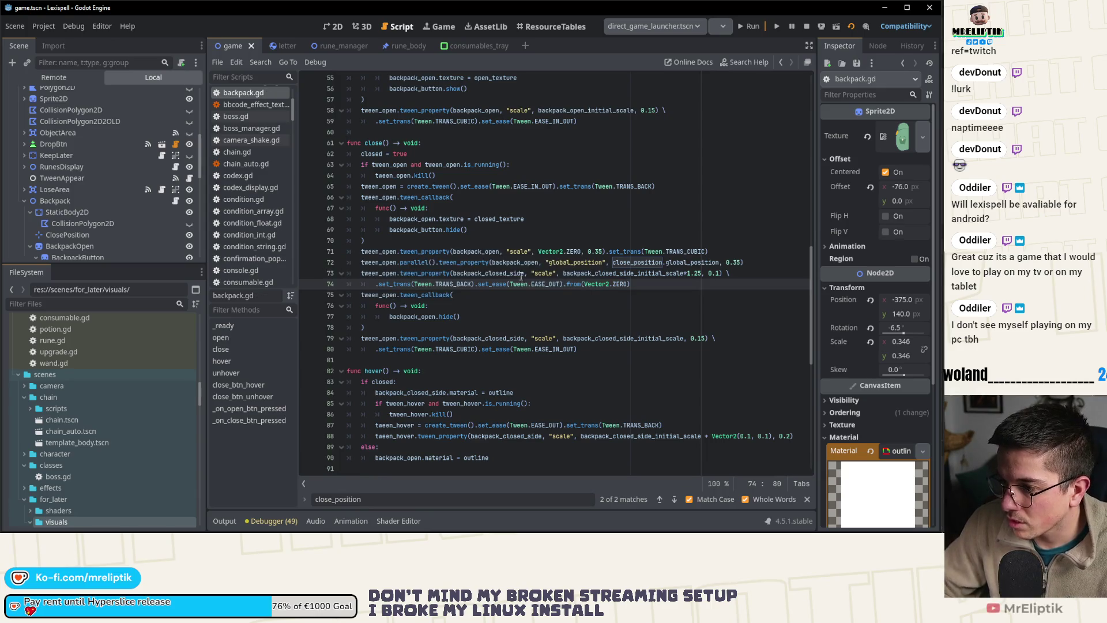
# - Make the closed-side scale tween parallel with a 0.3 delay, save, and relaunch the game
pyautogui.moveTo(399, 274); pyautogui.dragTo(414, 318)
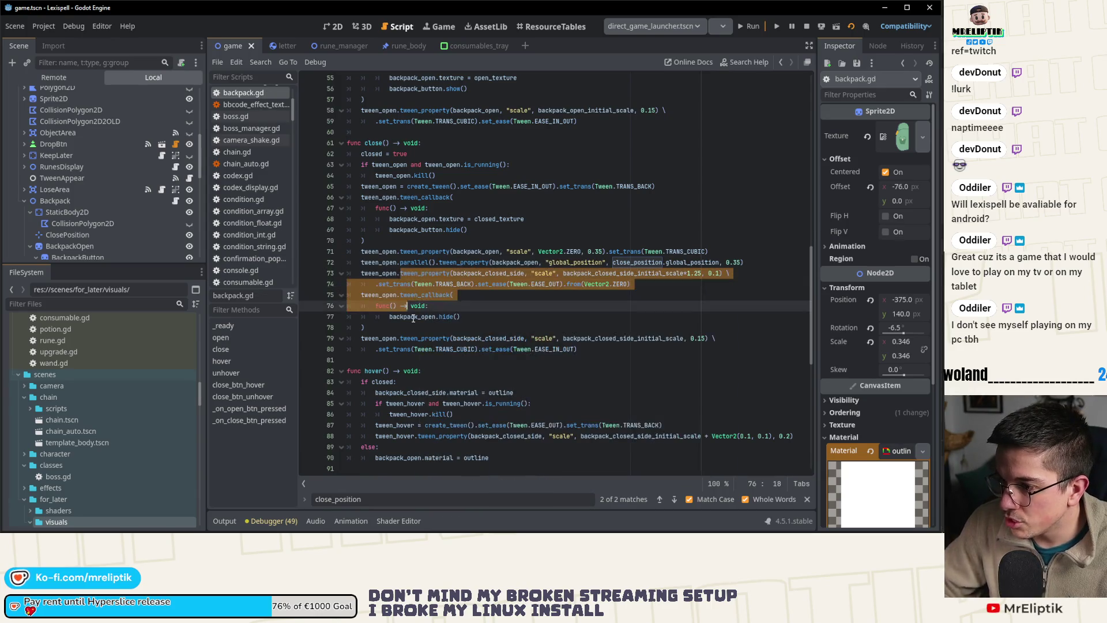
pyautogui.press('Up')
pyautogui.press('Up')
pyautogui.press('Up')
pyautogui.press('Left')
pyautogui.press('Left')
pyautogui.write('parallel().')
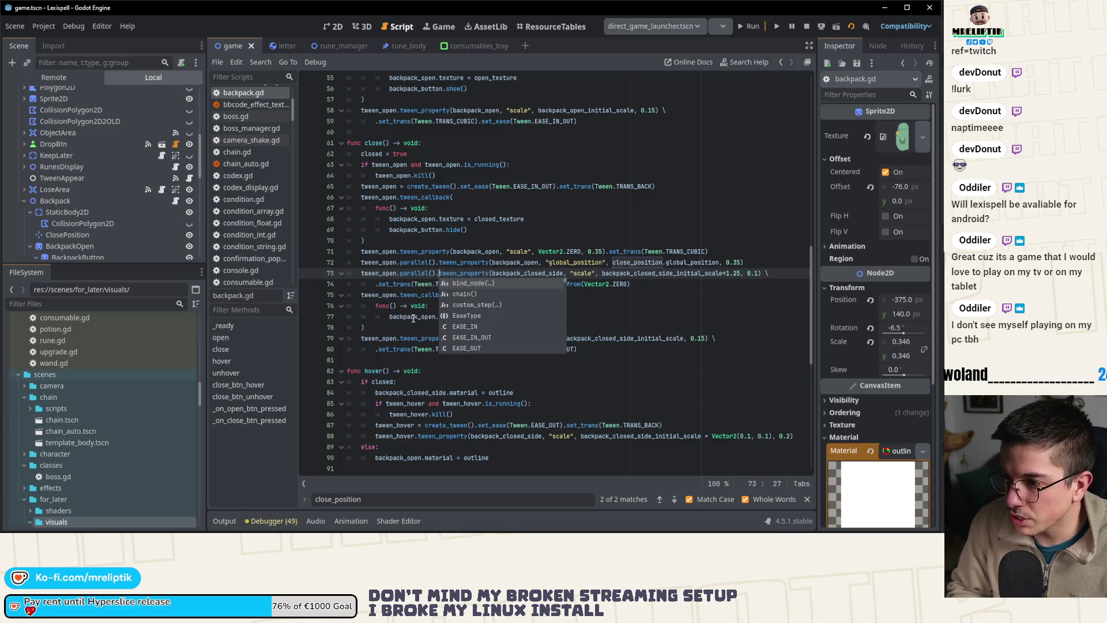
pyautogui.click(390, 295)
pyautogui.click(648, 286)
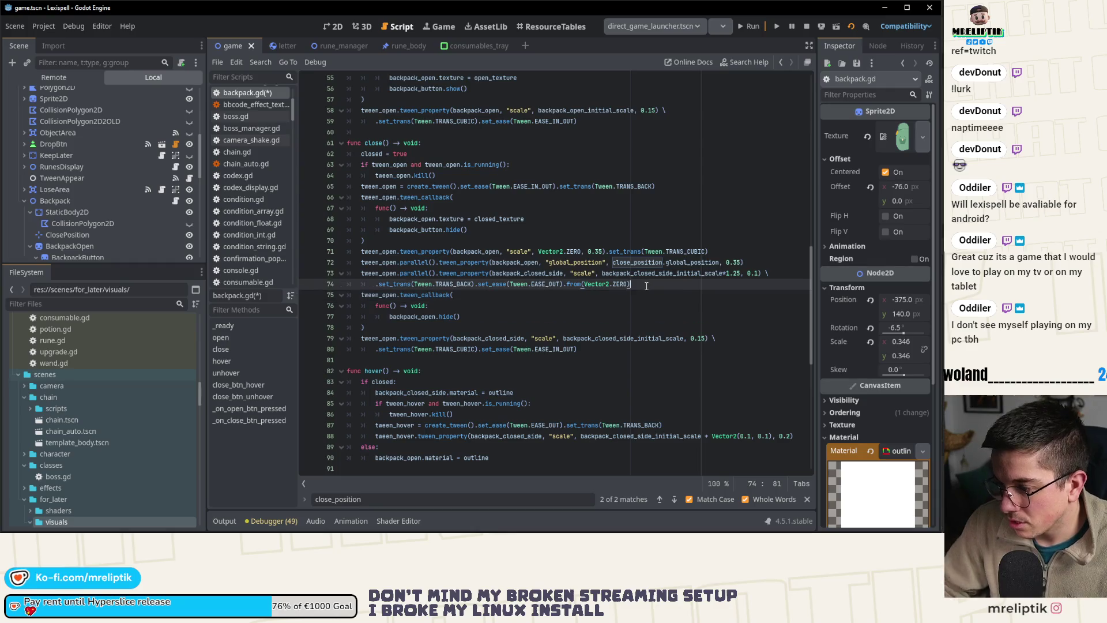
pyautogui.write('.set_delay(0.')
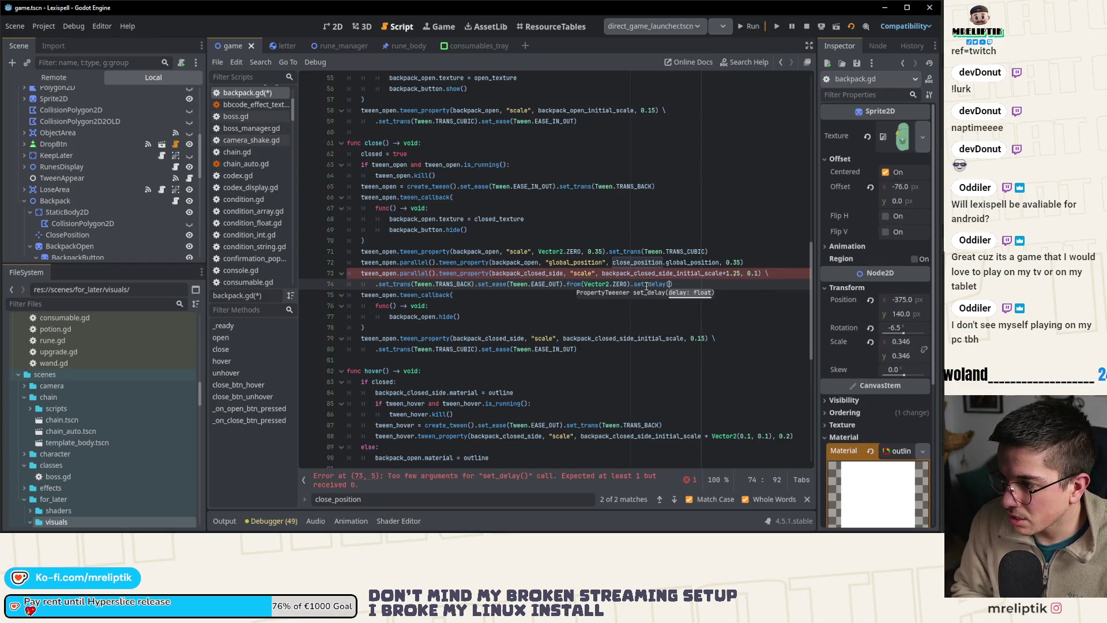
pyautogui.write('3)')
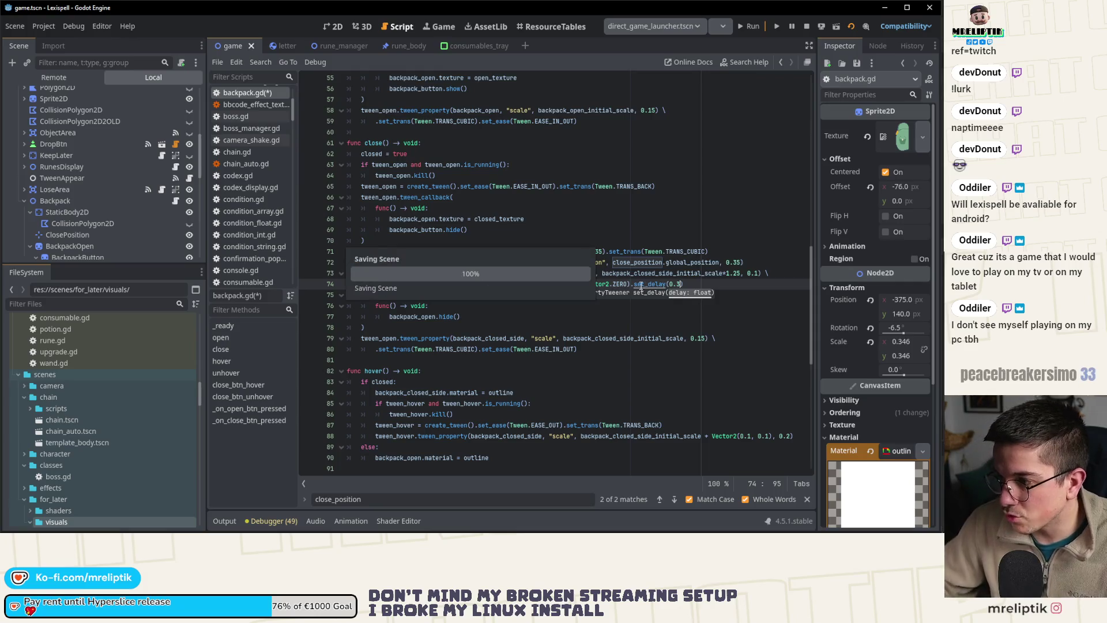
pyautogui.hotkey('ctrl', 's')
pyautogui.click(493, 317)
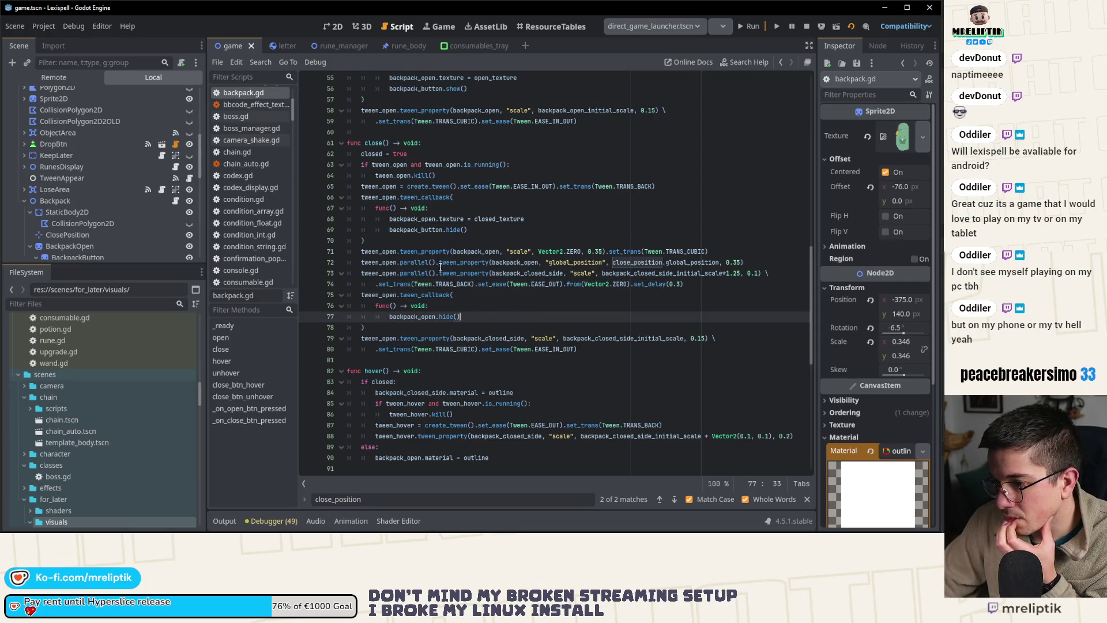
pyautogui.click(755, 27)
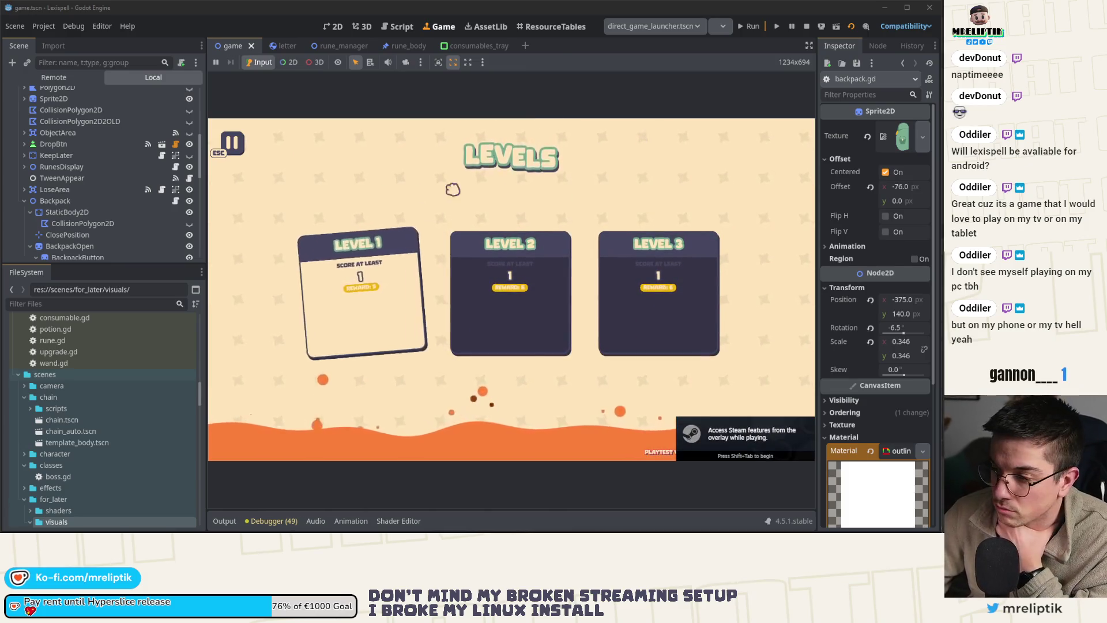
# - Play Level 1 to watch the backpack shrink into its side form, then return to backpack.gd
pyautogui.click(388, 302)
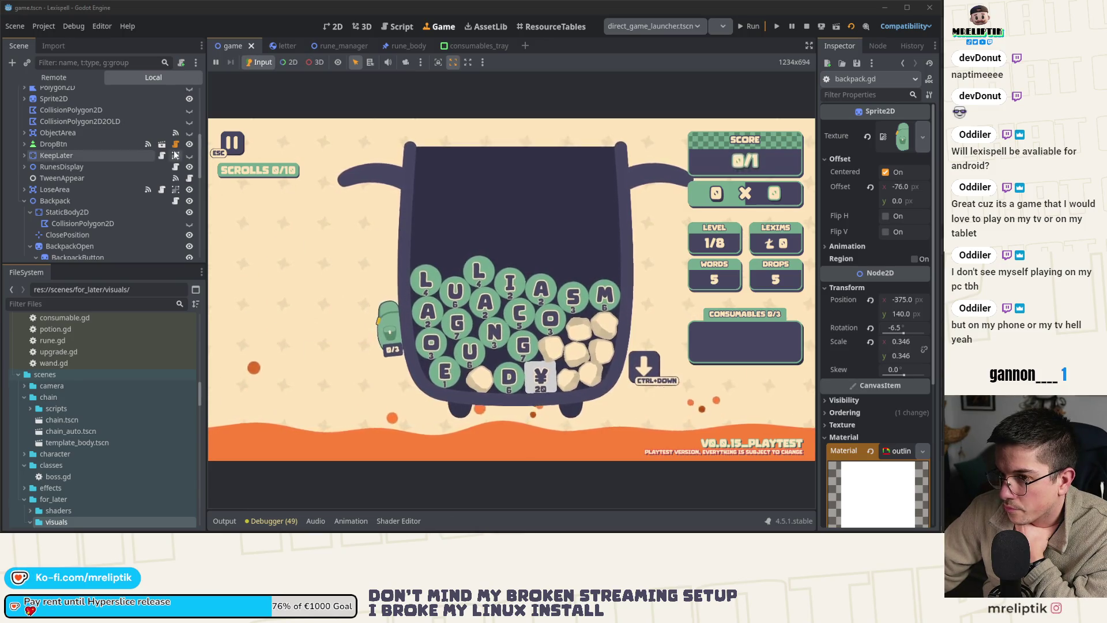
pyautogui.scroll(3, 166, 169)
pyautogui.scroll(-5, 166, 169)
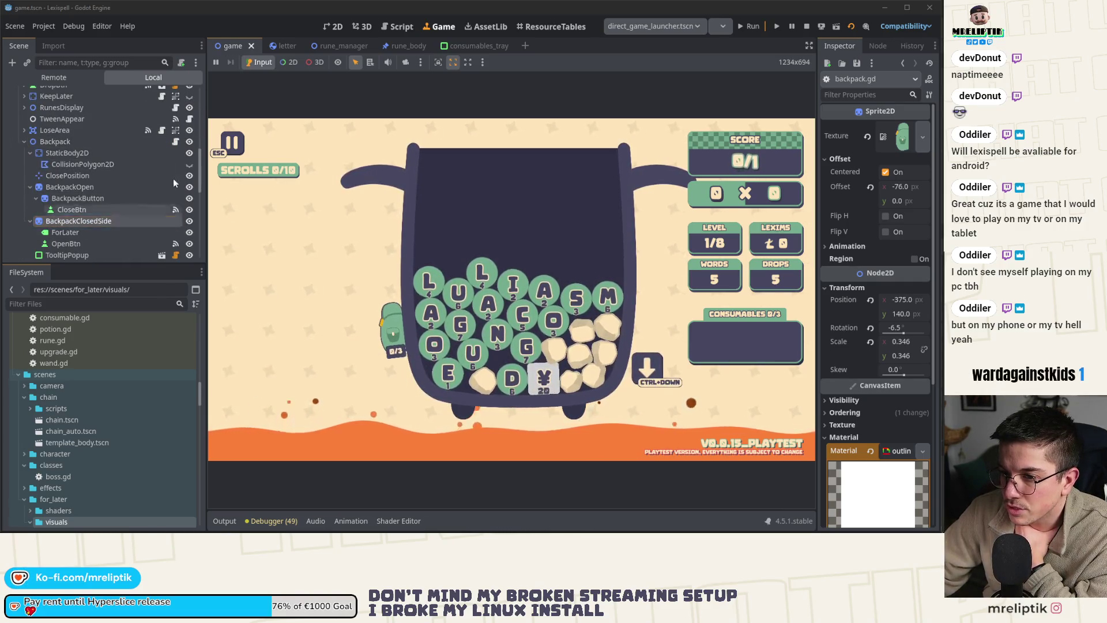
pyautogui.click(175, 142)
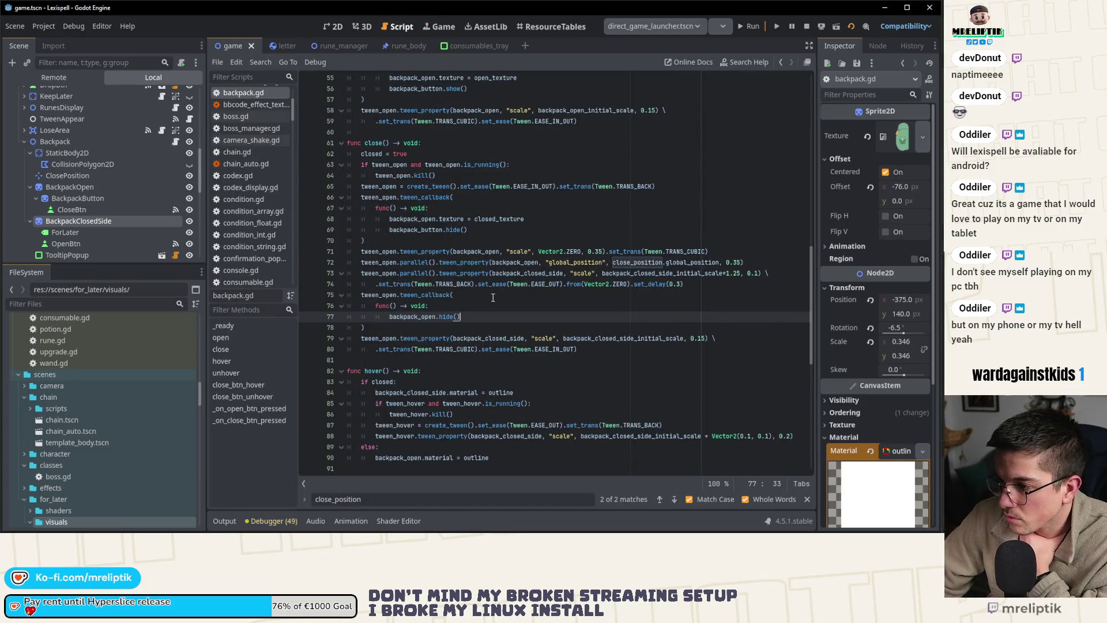
# - Change the closed-side tween's set_delay on line 74 from 0.3 to 0.25
pyautogui.click(678, 284)
pyautogui.press('BackSpace')
pyautogui.write('25')
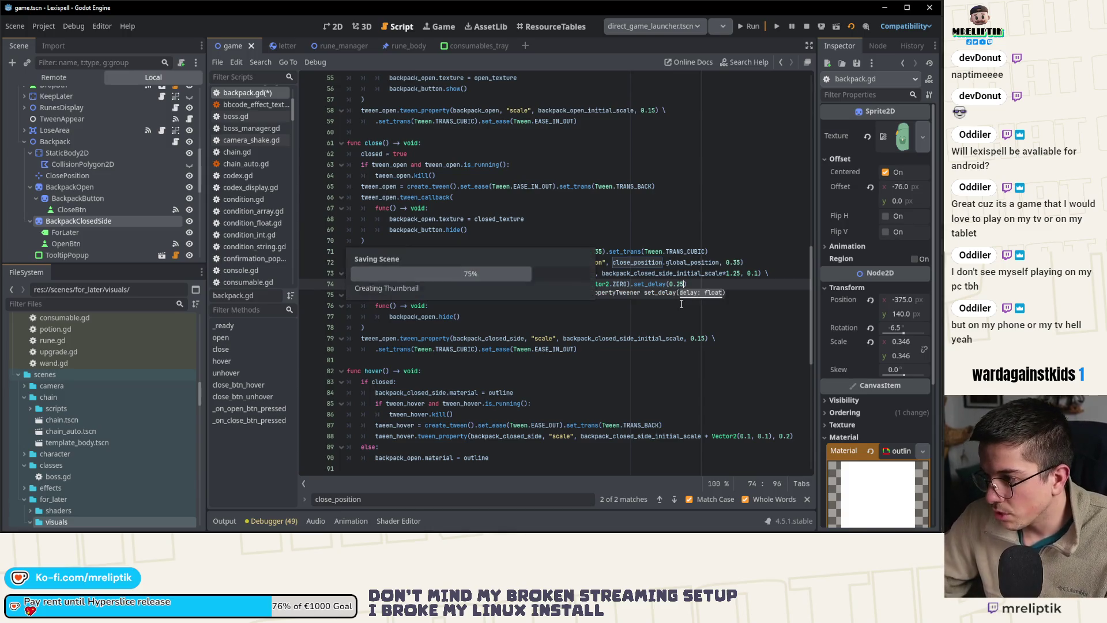
# - Toggle the backpack open and closed several times in the running game, then return to backpack.gd
pyautogui.click(748, 27)
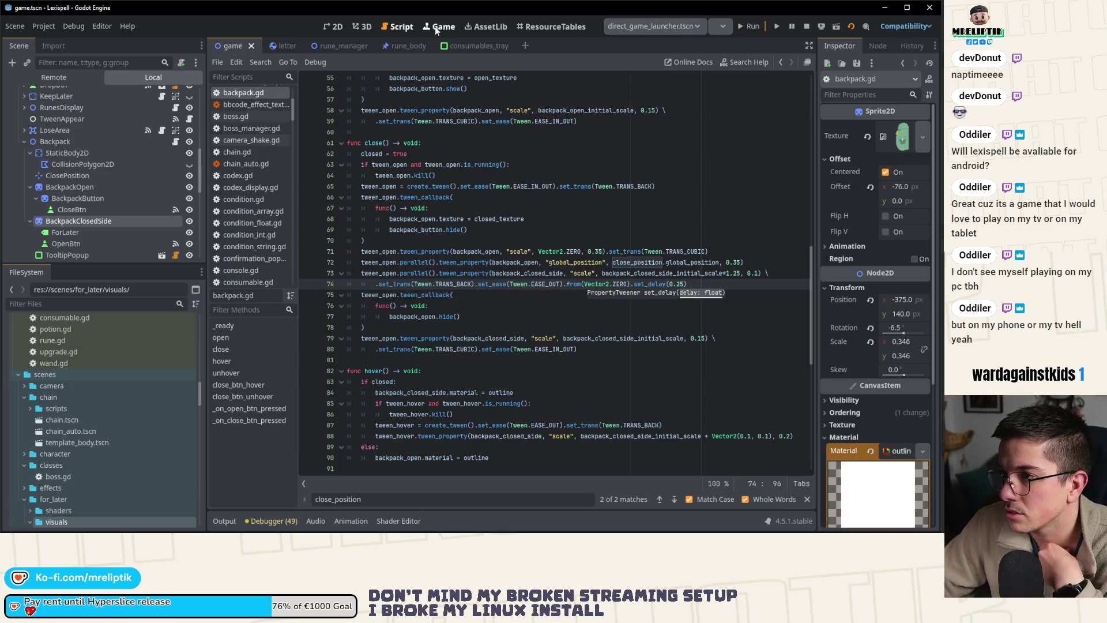
pyautogui.click(383, 333)
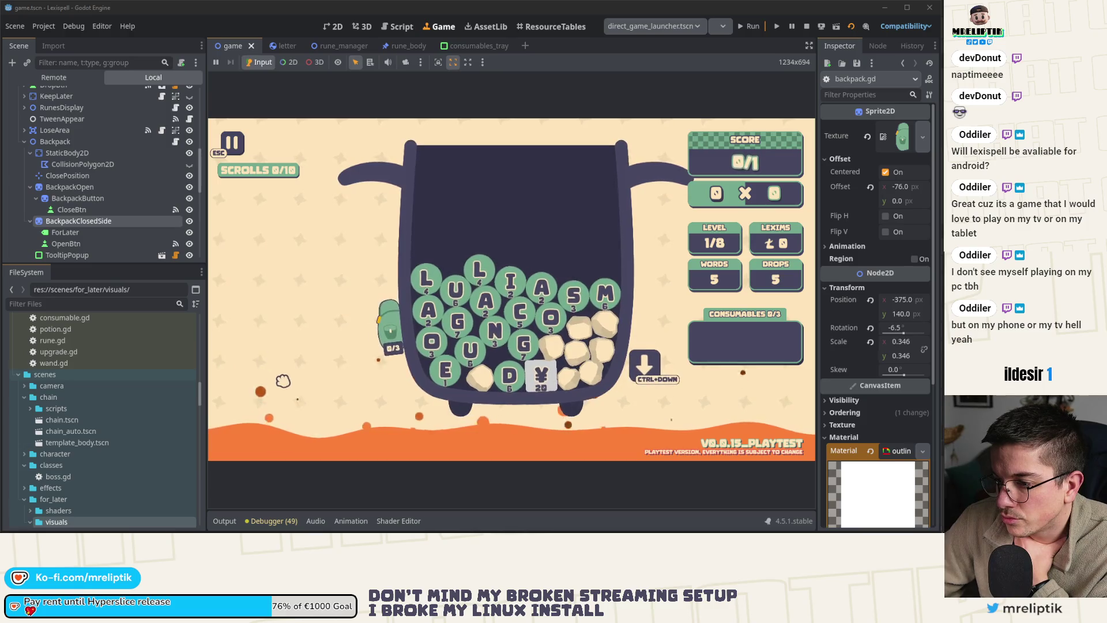
pyautogui.click(334, 299)
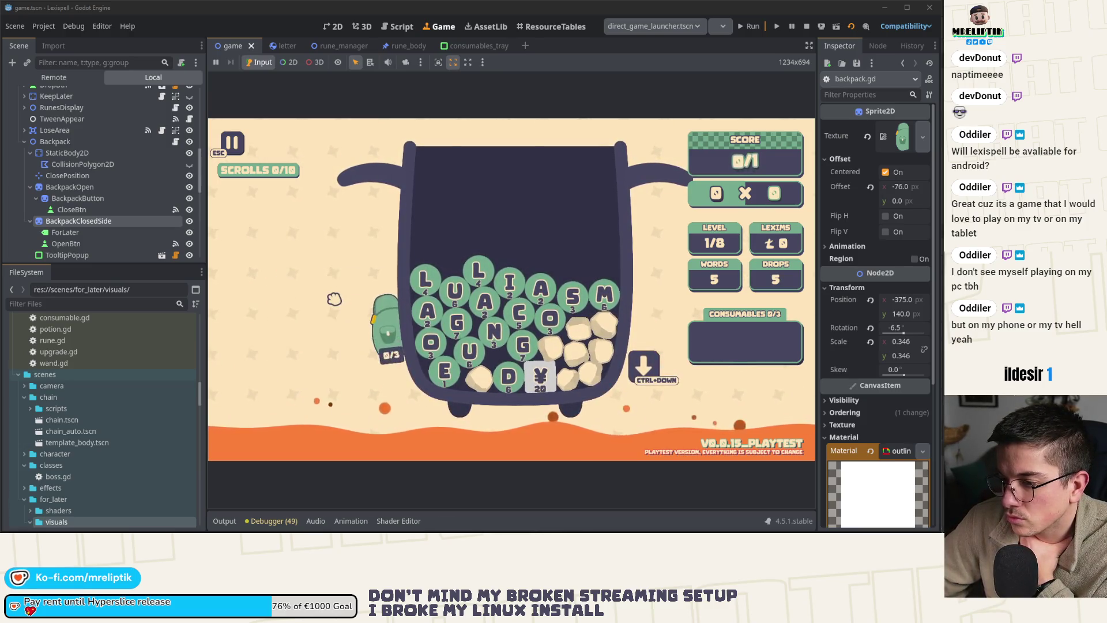
pyautogui.click(335, 299)
pyautogui.click(334, 314)
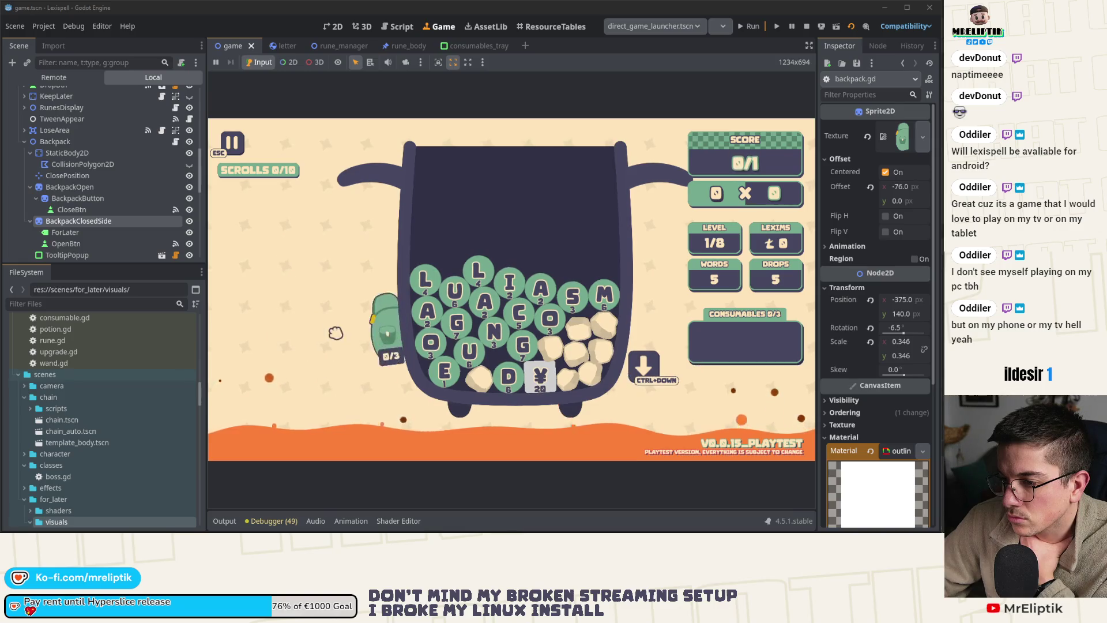
pyautogui.click(335, 339)
pyautogui.click(327, 299)
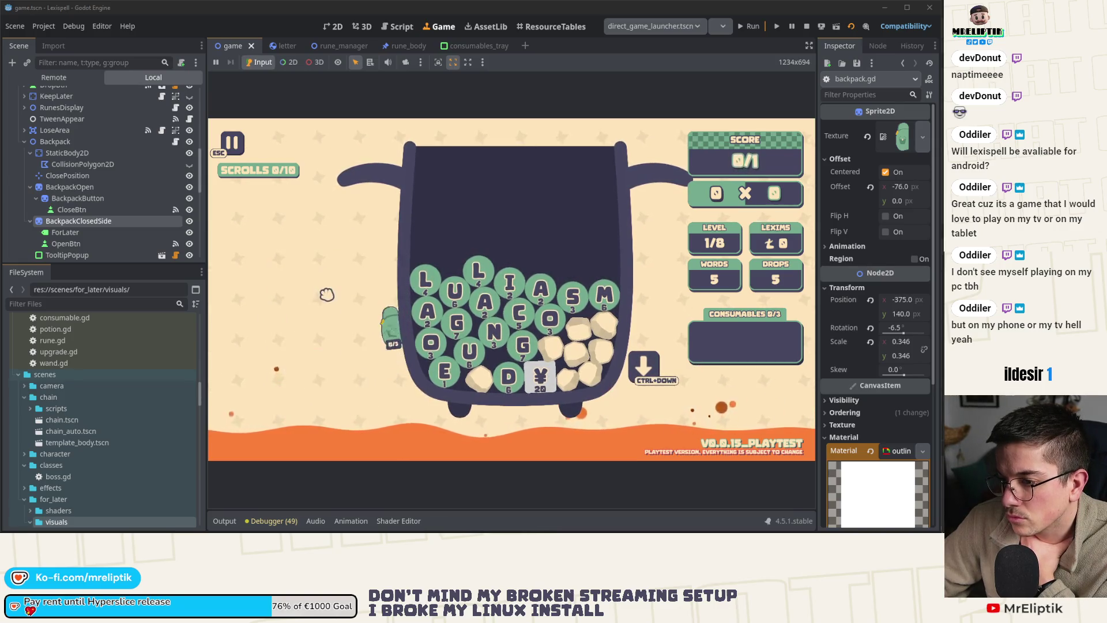
pyautogui.click(389, 328)
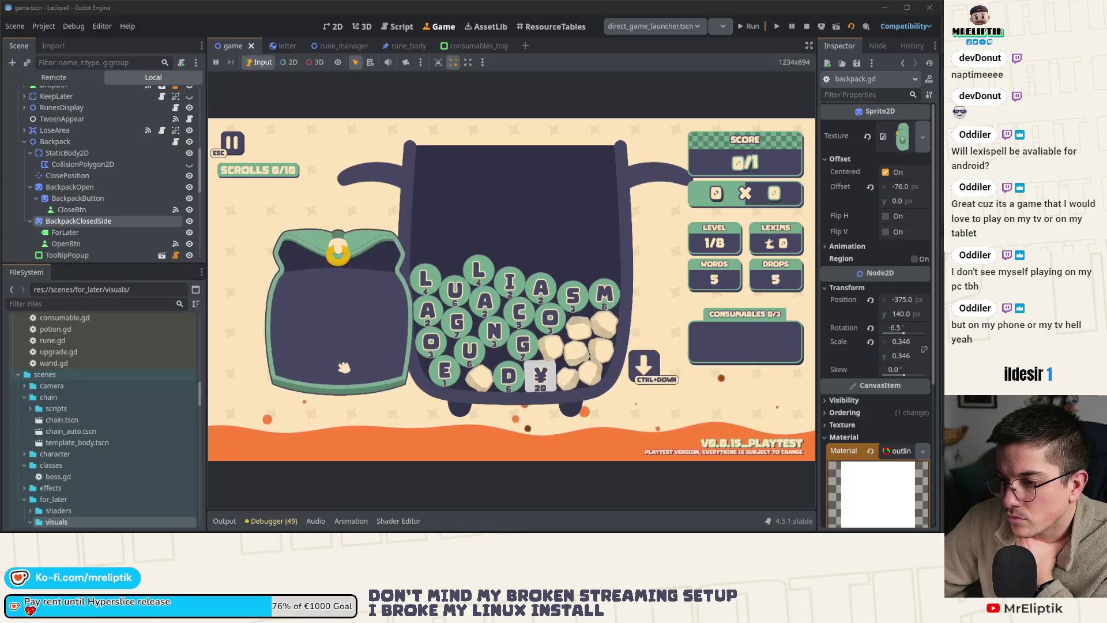
pyautogui.scroll(3, 147, 135)
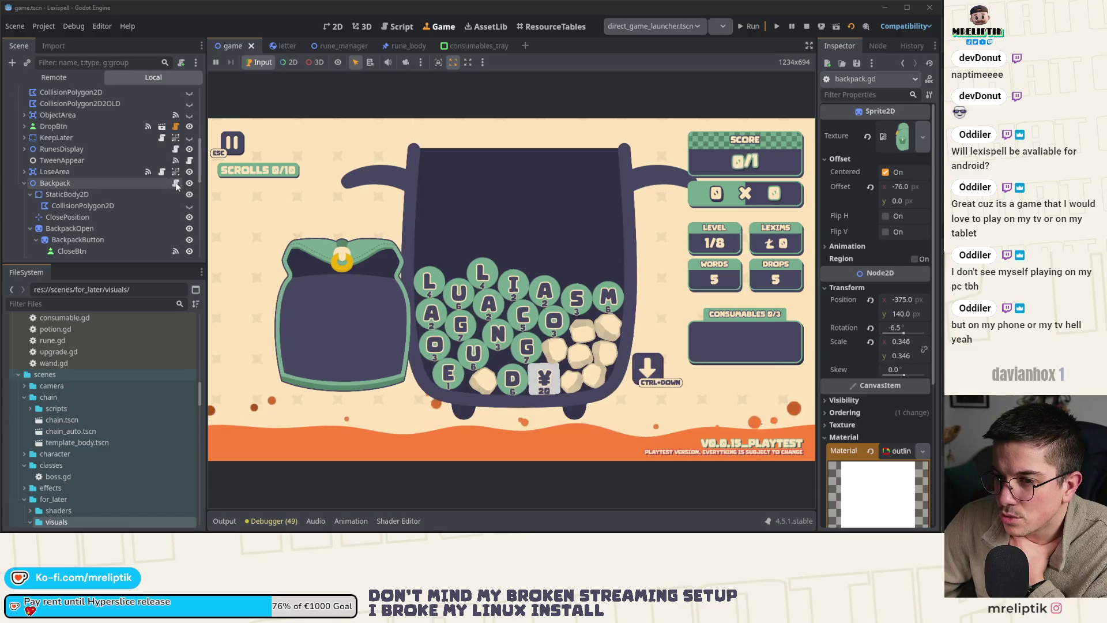
pyautogui.click(175, 183)
pyautogui.press('Down')
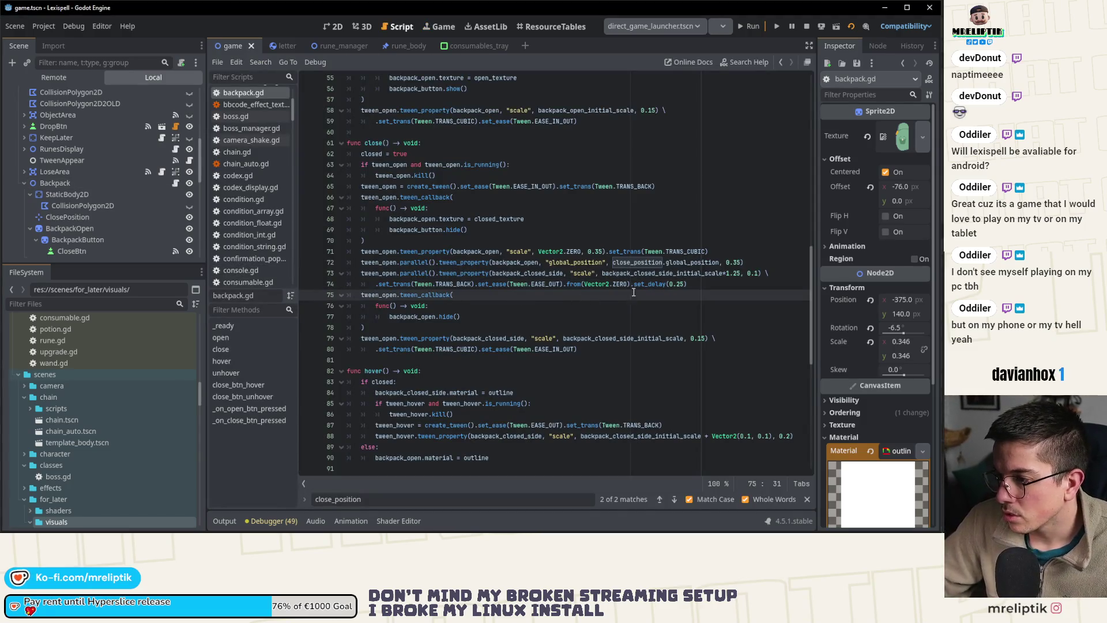
# - Remove .from(Vector2.ZERO) from the closed-side scale tween on line 74 and save
pyautogui.moveTo(633, 285); pyautogui.dragTo(562, 284)
pyautogui.press('BackSpace')
pyautogui.hotkey('ctrl', 's')
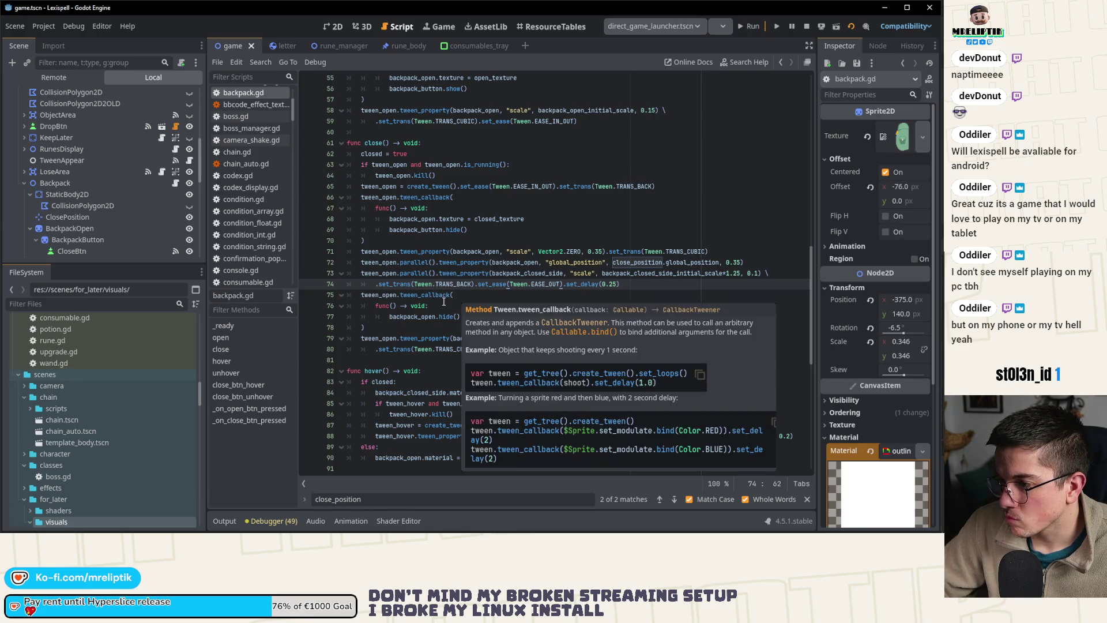
# - Inspect open() and close(), highlighting backpack_open uses and the show and hide callbacks
pyautogui.scroll(7, 381, 338)
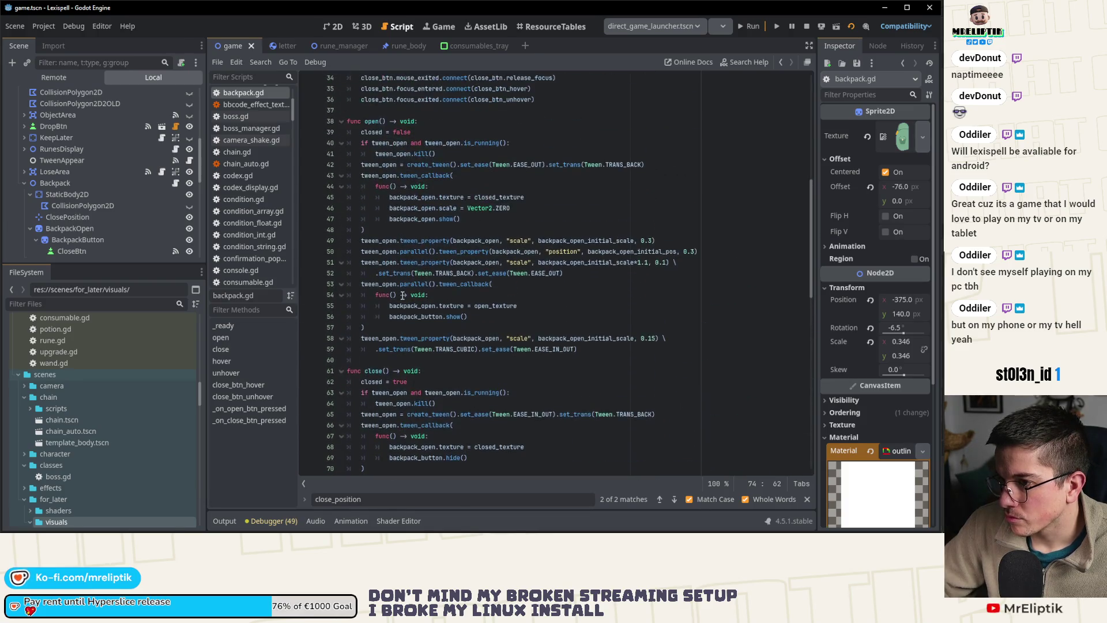
pyautogui.scroll(-5, 548, 383)
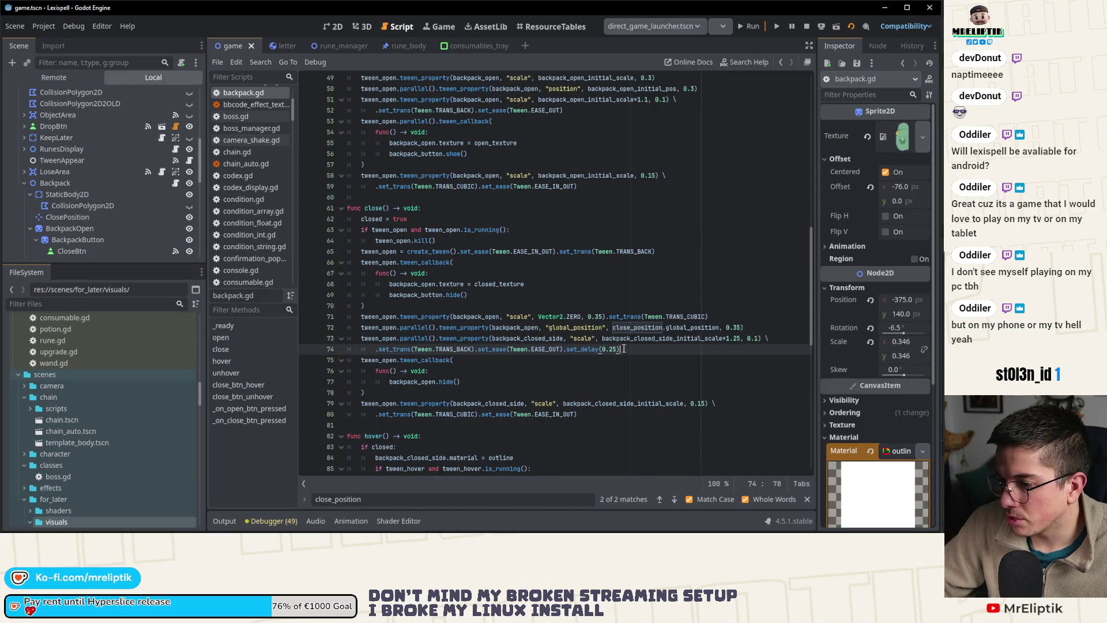
pyautogui.scroll(4, 420, 343)
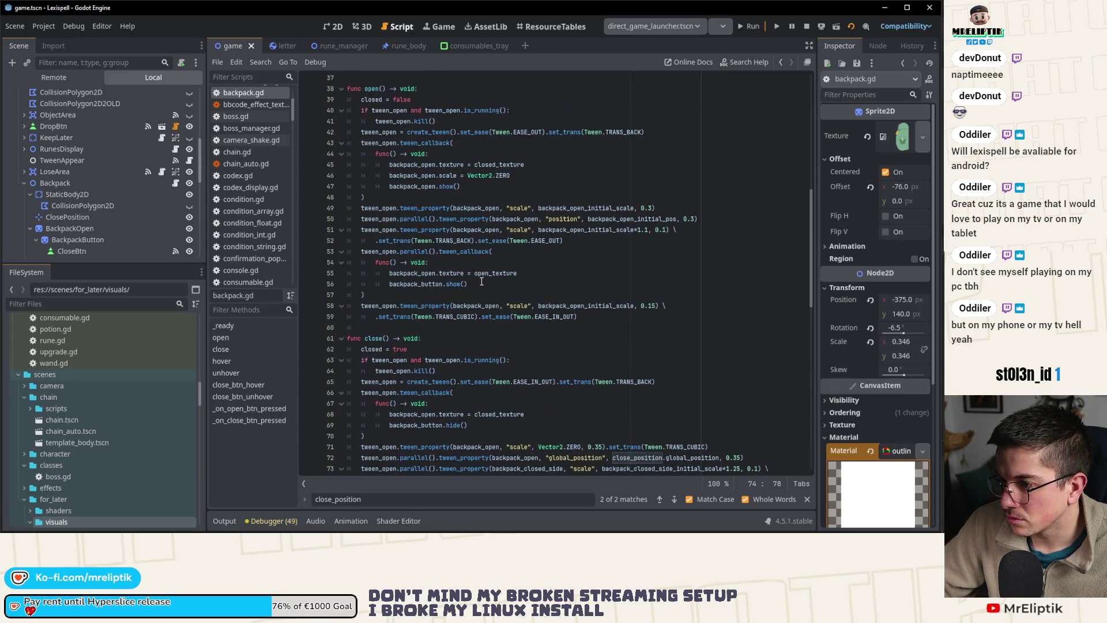
pyautogui.click(479, 287)
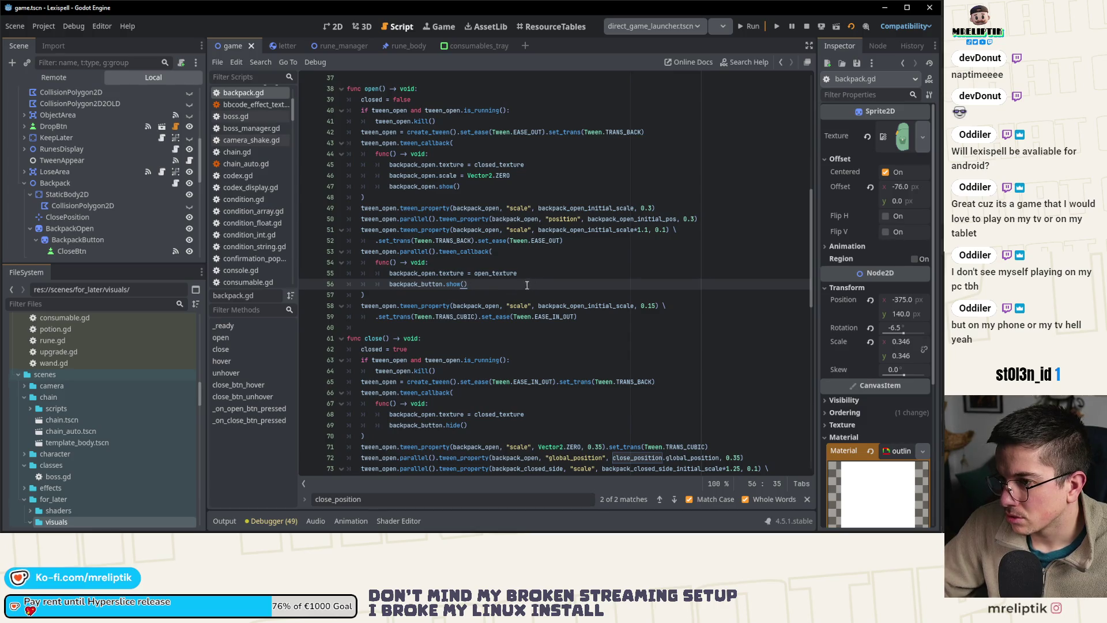
pyautogui.doubleClick(408, 186)
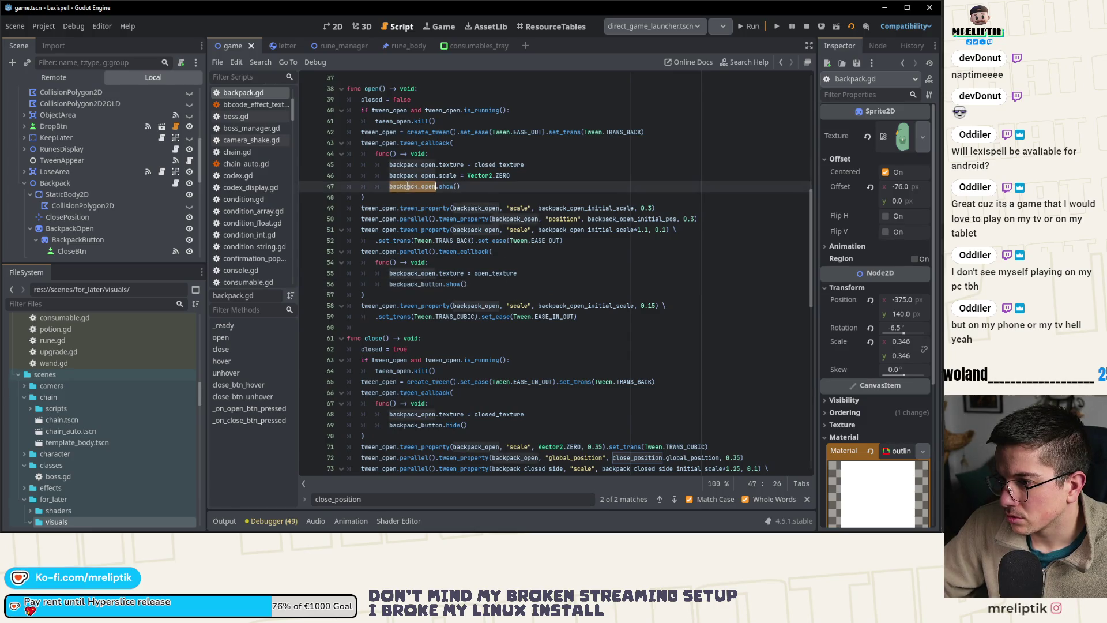
pyautogui.scroll(-4, 419, 284)
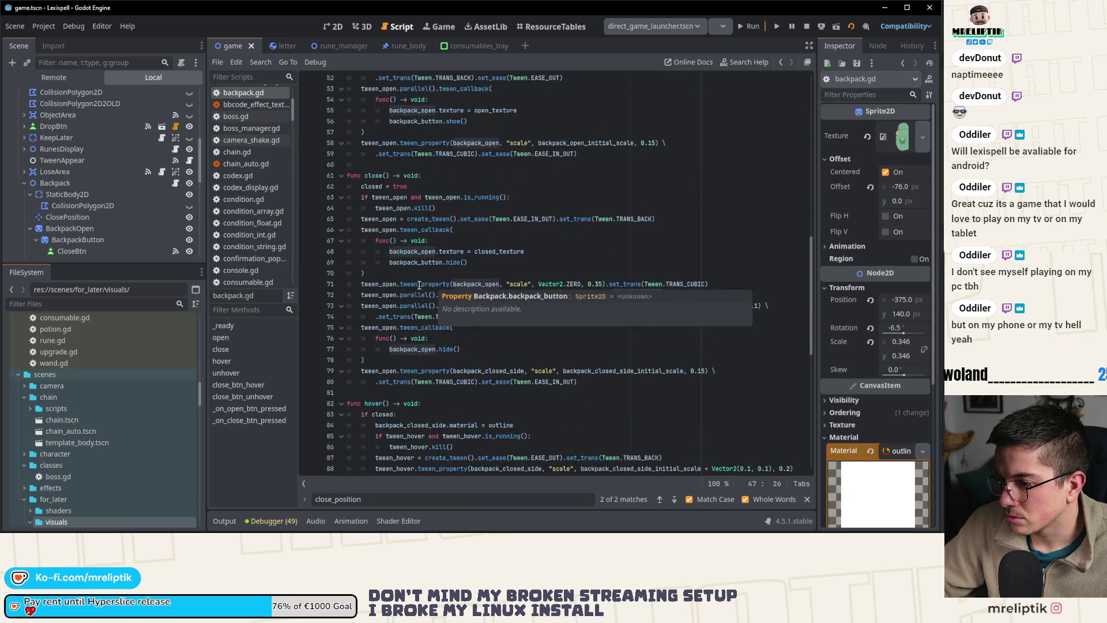
pyautogui.click(461, 381)
pyautogui.scroll(4, 459, 360)
pyautogui.click(477, 186)
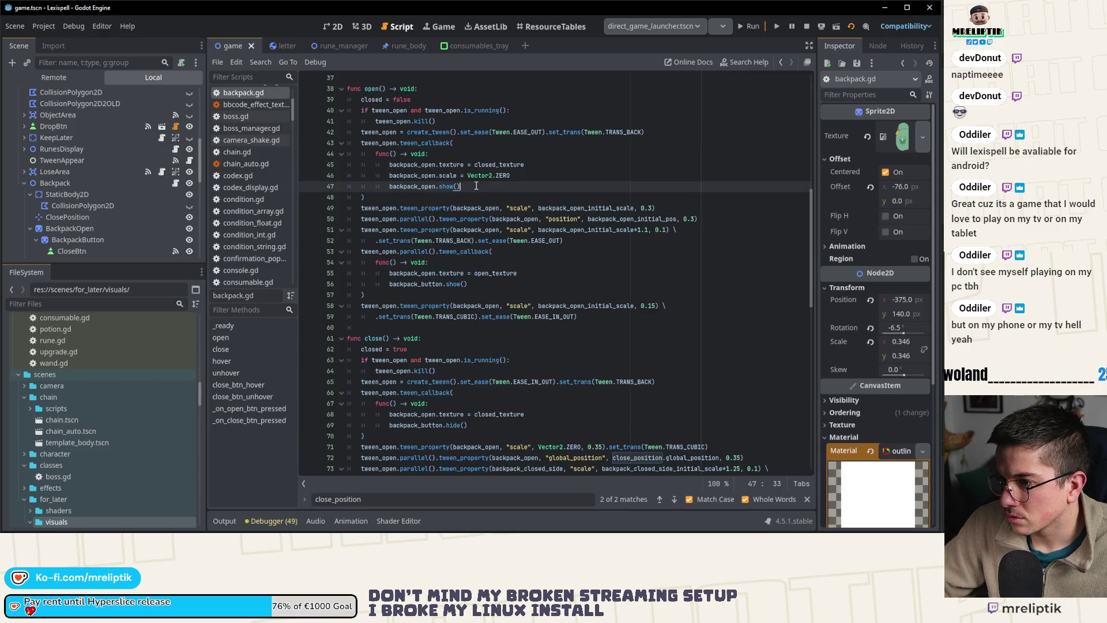
pyautogui.press('Return')
pyautogui.write('bac')
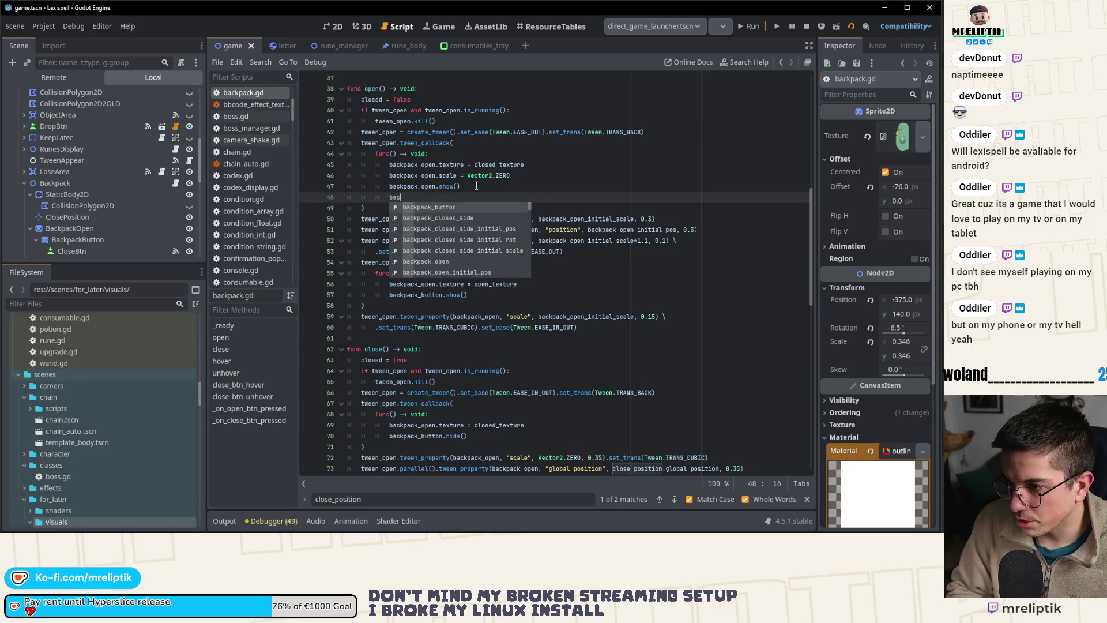
pyautogui.write('kpack_closed_side.sc')
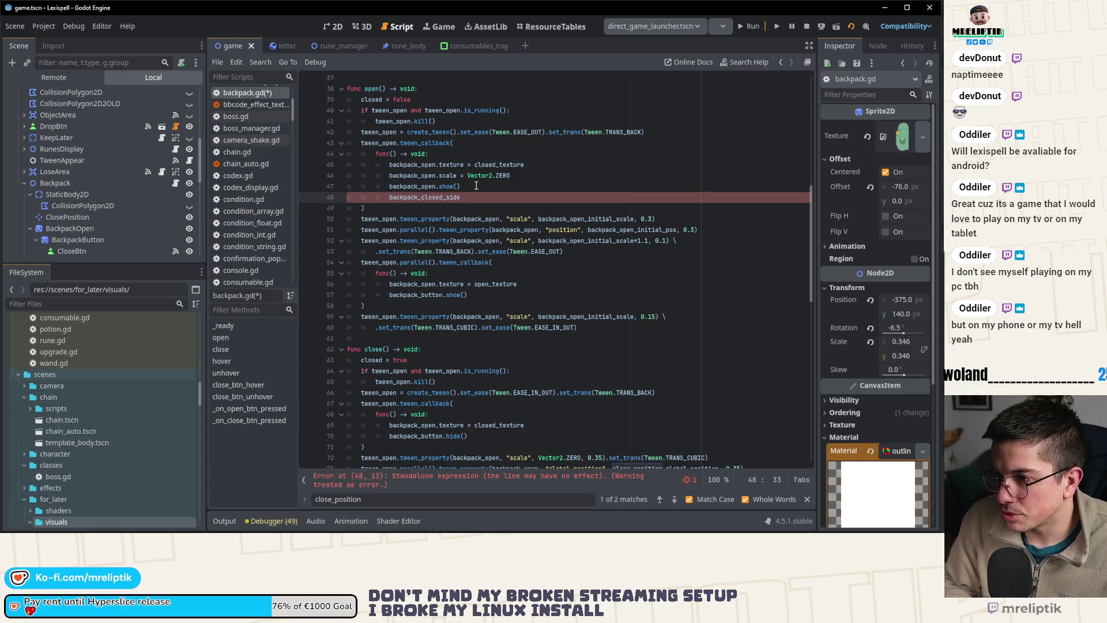
pyautogui.press('Return')
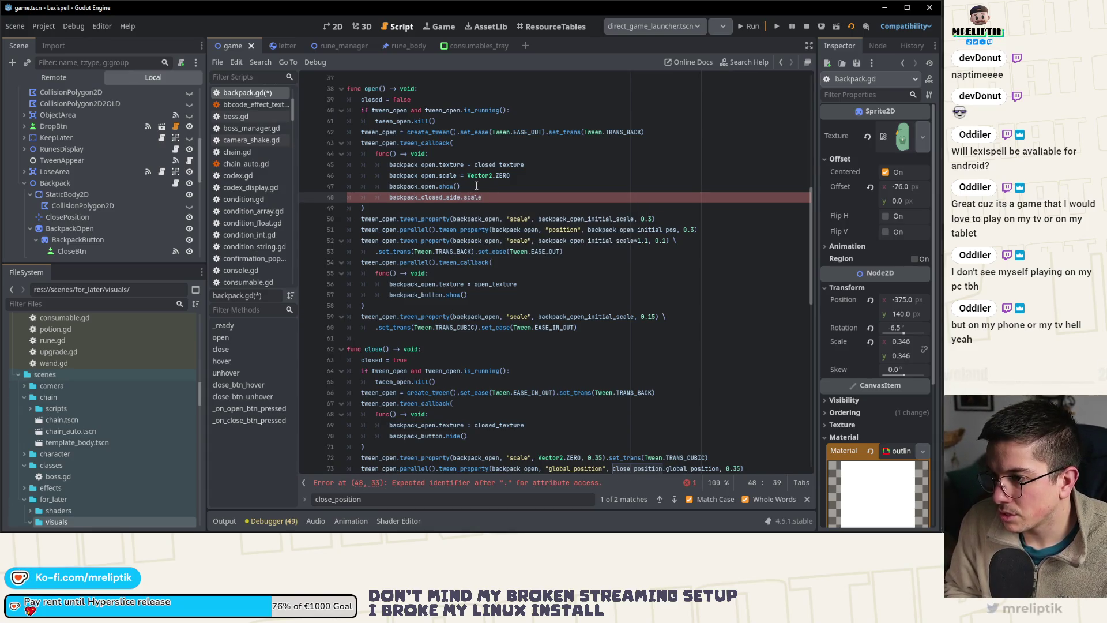
pyautogui.write(' = Vector2.ZERO')
pyautogui.hotkey('ctrl', 's')
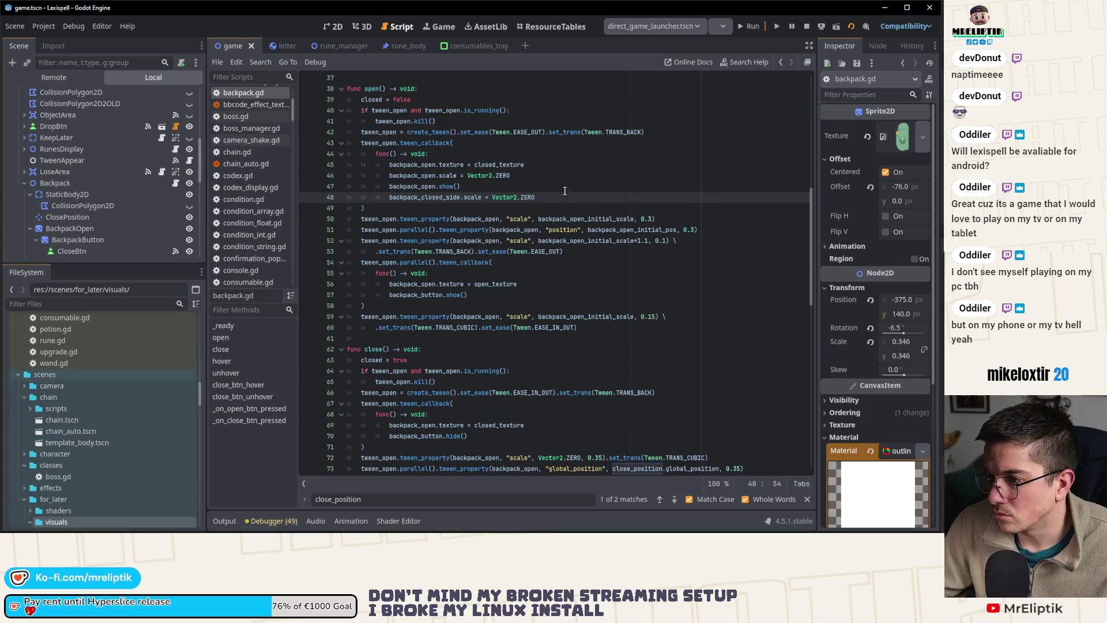
pyautogui.hotkey('ctrl', 'x')
pyautogui.press('Down')
pyautogui.press('Down')
pyautogui.press('Down')
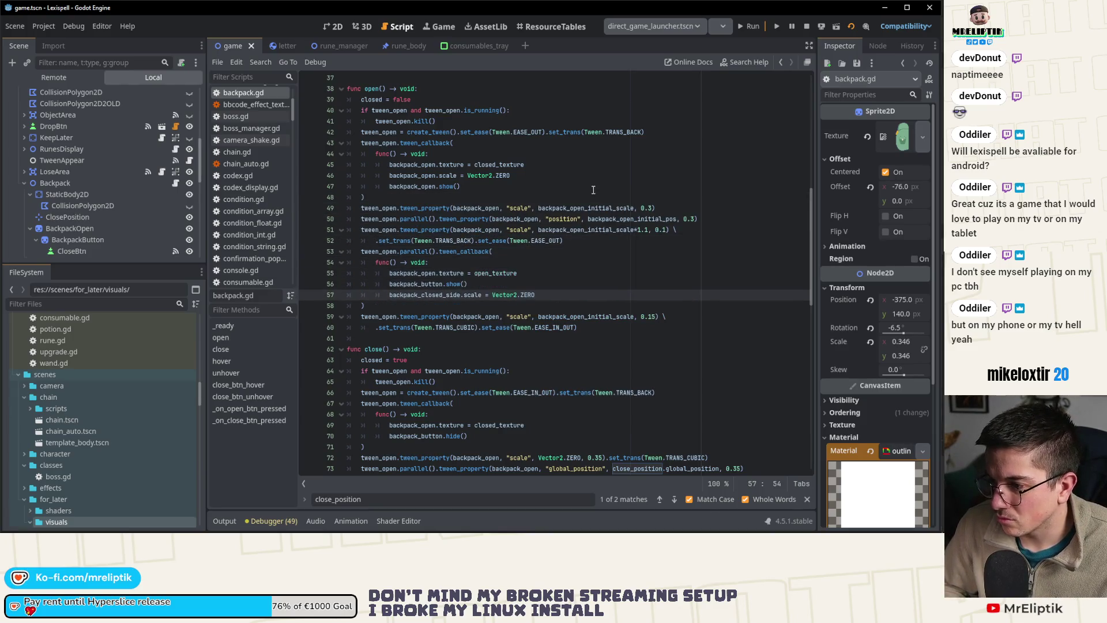
pyautogui.hotkey('ctrl', 's')
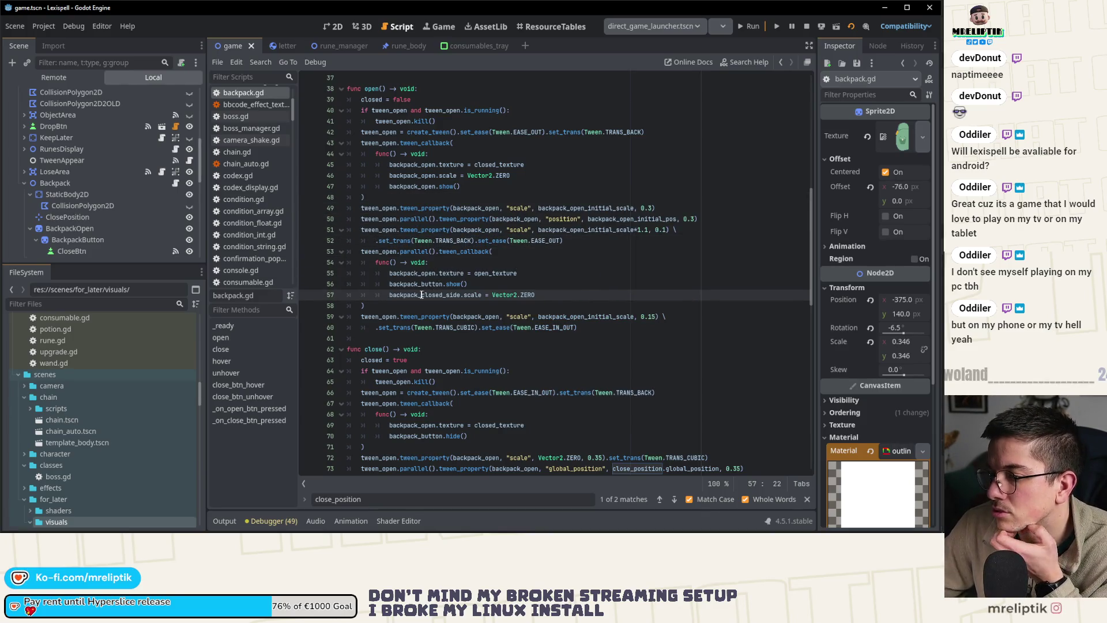
pyautogui.doubleClick(423, 295)
pyautogui.scroll(-4, 444, 323)
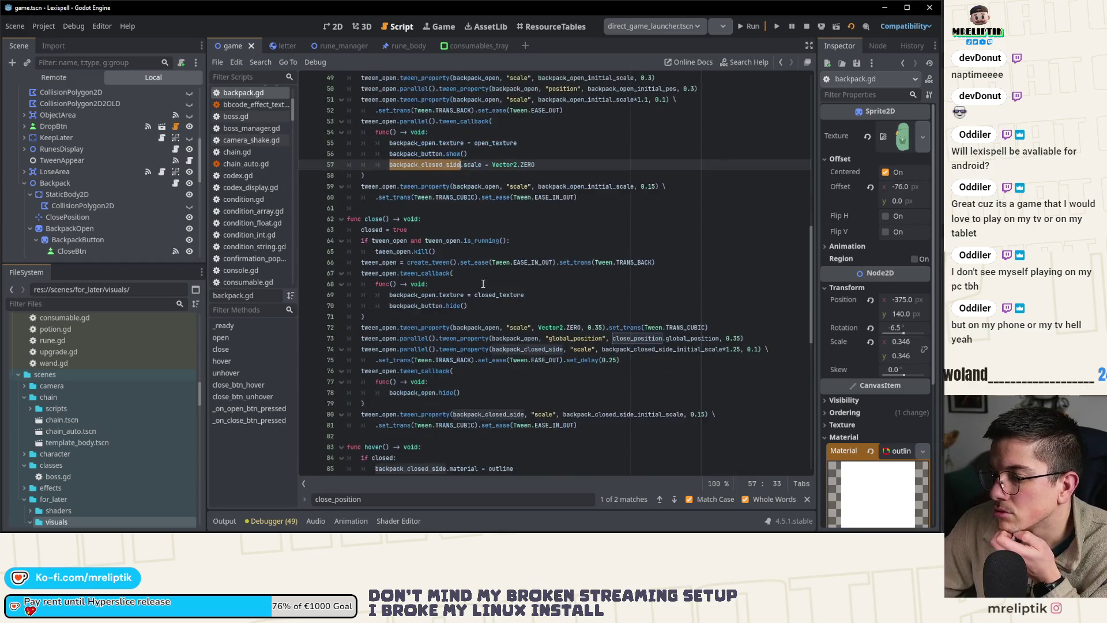
pyautogui.doubleClick(530, 350)
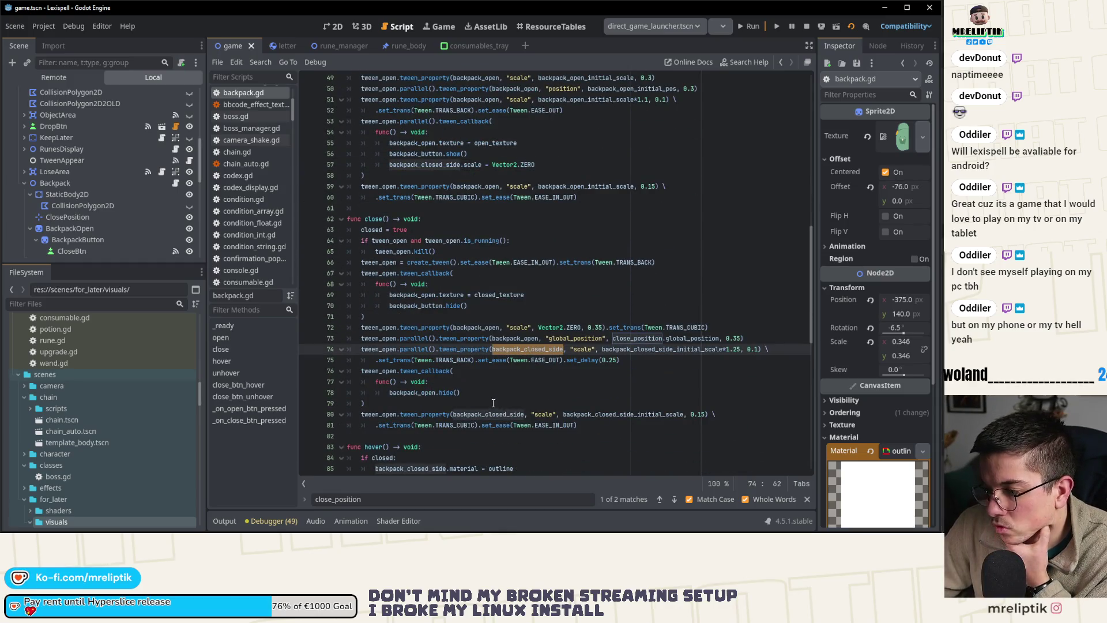
pyautogui.scroll(-2, 493, 402)
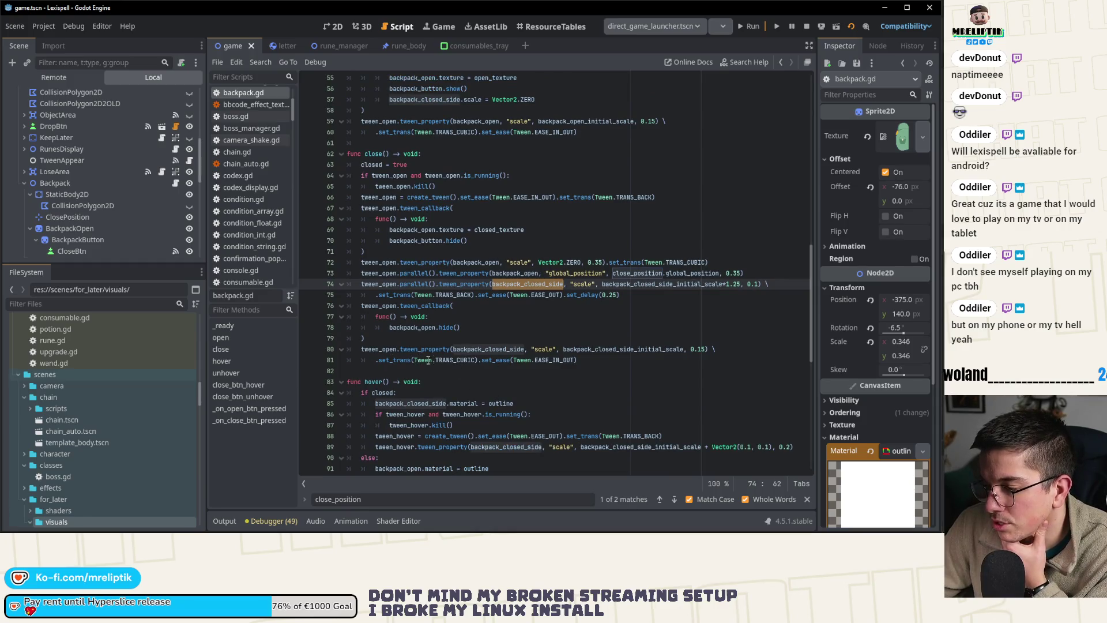
pyautogui.moveTo(584, 358); pyautogui.dragTo(299, 350)
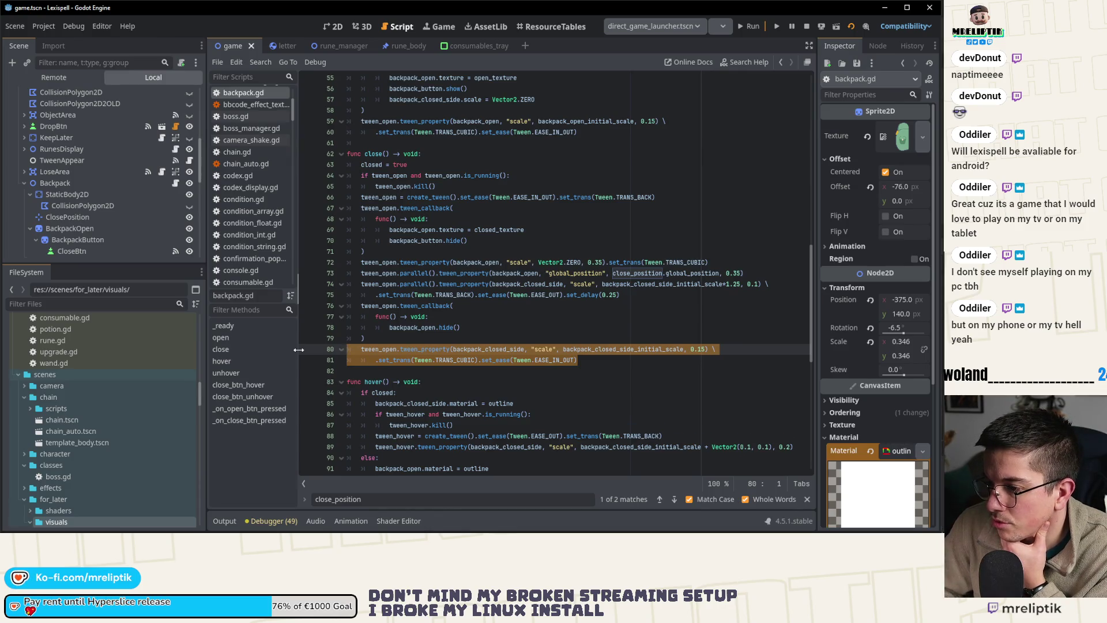
# - Delete the closed-side rescale tween at the end of close(), set line 74's duration to 0.25, and save
pyautogui.press('BackSpace')
pyautogui.press('BackSpace')
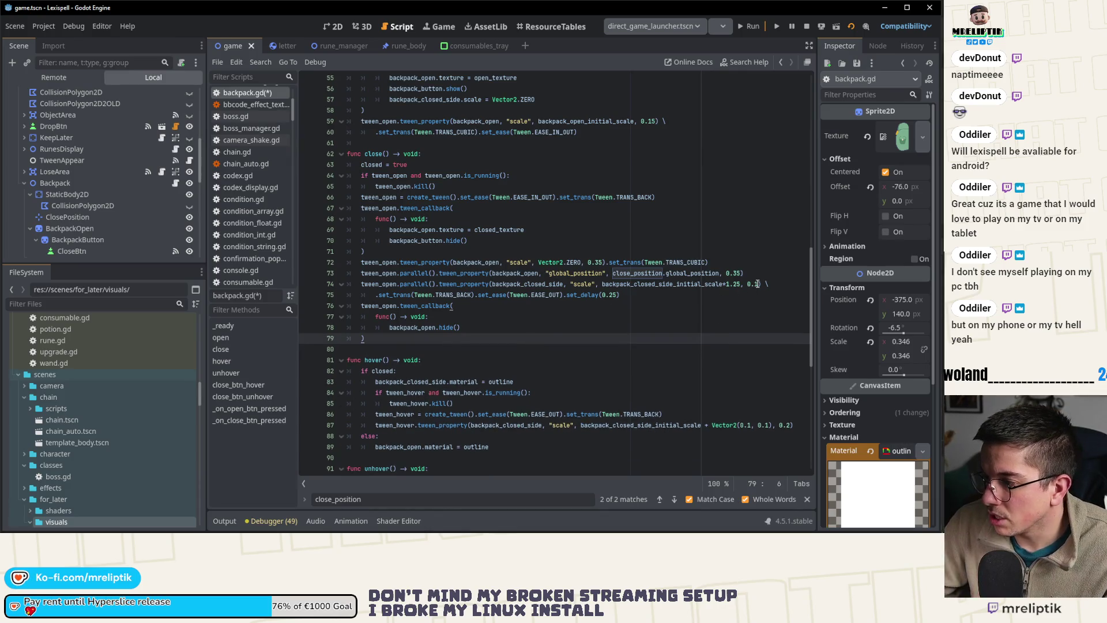
pyautogui.click(757, 284)
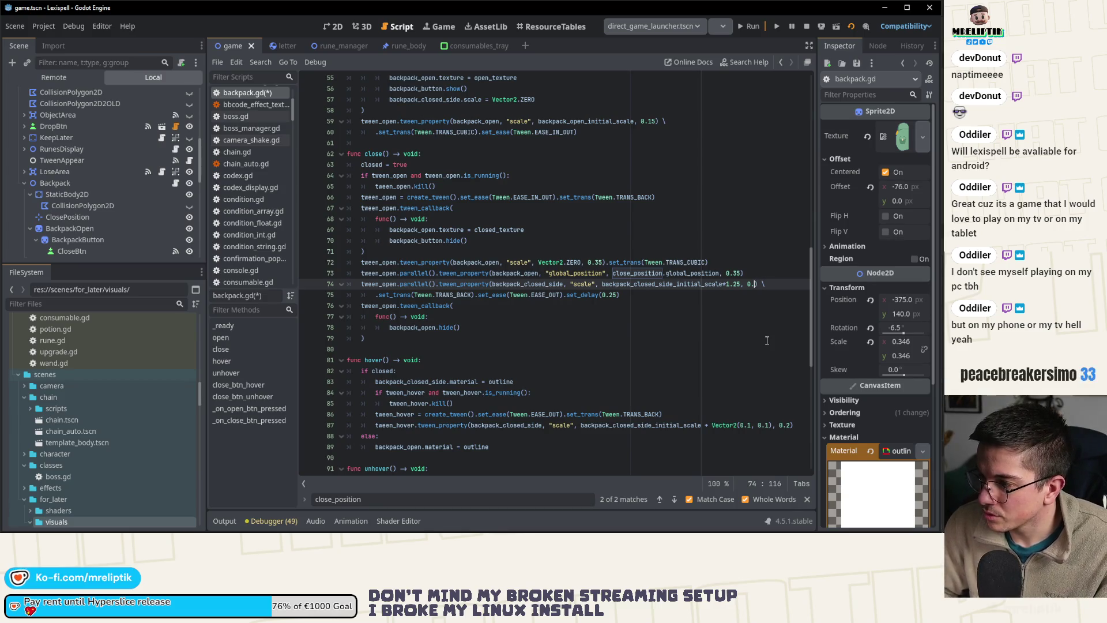
pyautogui.write('25')
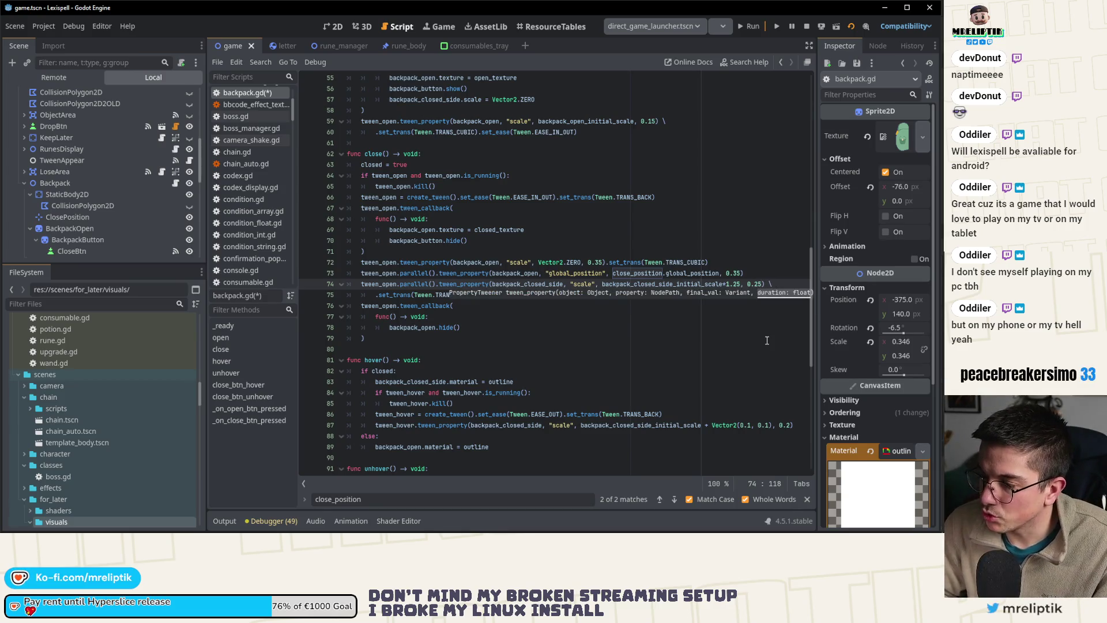
pyautogui.click(767, 340)
pyautogui.hotkey('ctrl', 's')
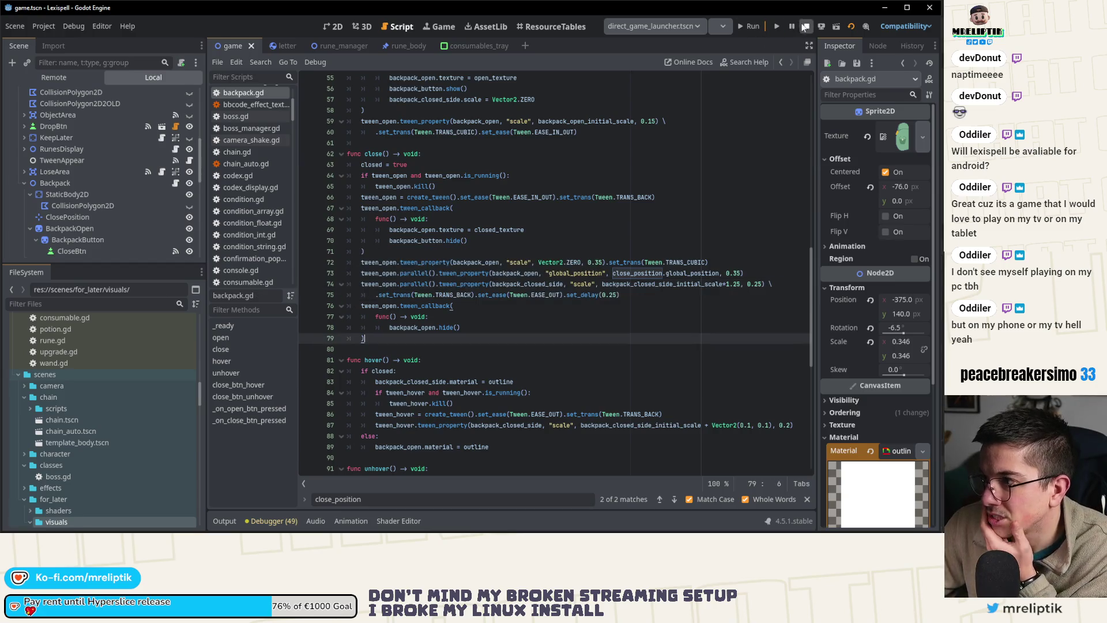
# - Run the game and open and close the backpack repeatedly to watch the tween
pyautogui.click(745, 26)
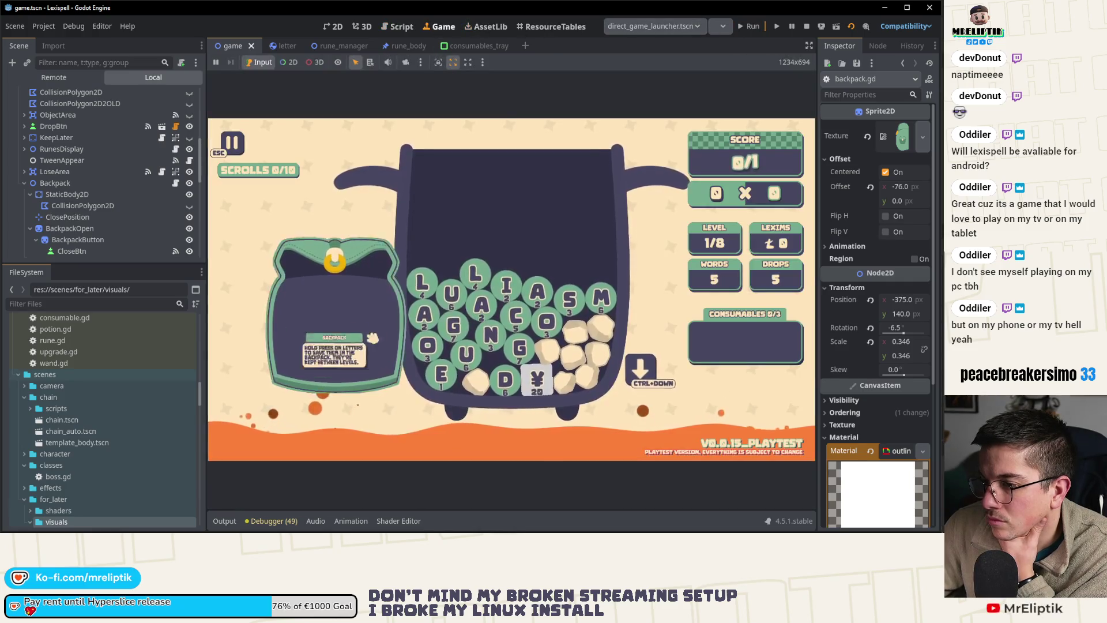
pyautogui.click(372, 338)
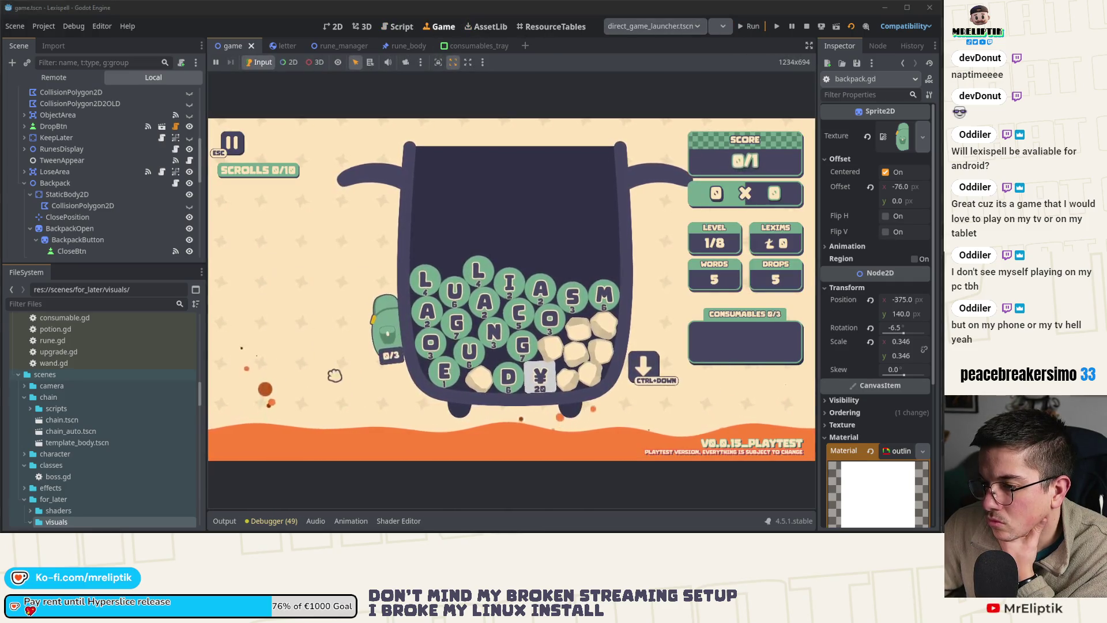
pyautogui.click(390, 342)
pyautogui.click(375, 403)
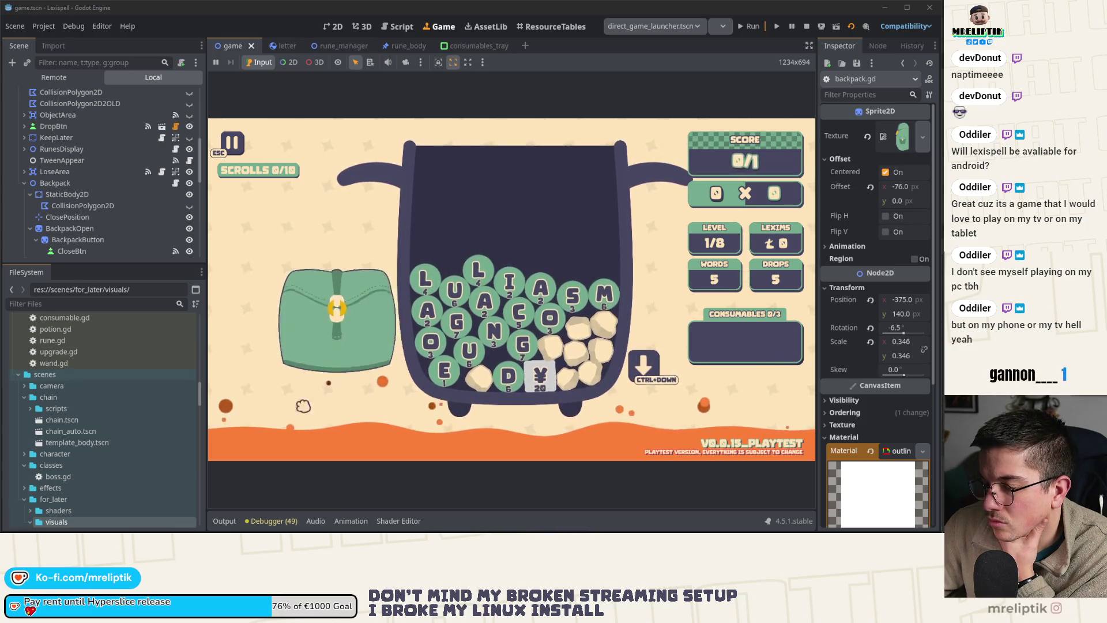
pyautogui.click(397, 329)
pyautogui.click(337, 417)
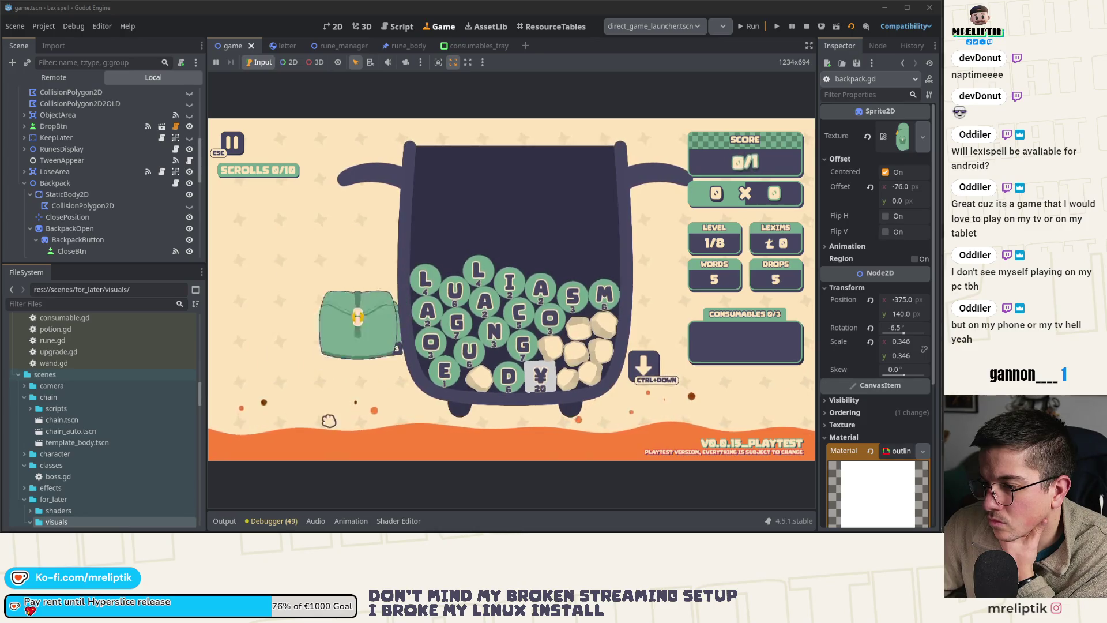
pyautogui.click(387, 346)
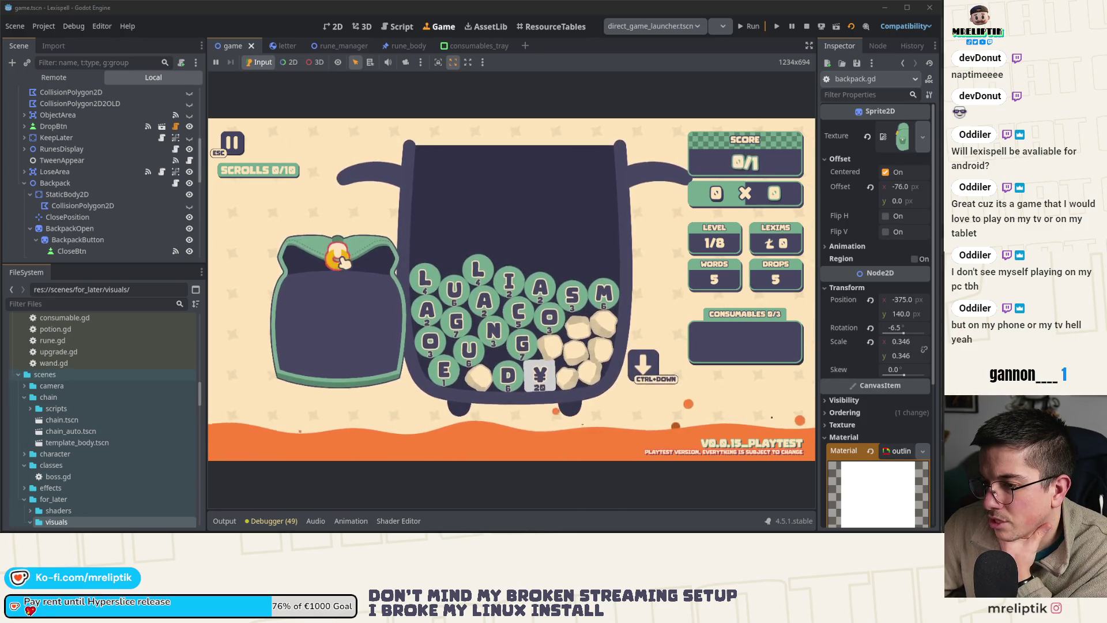
pyautogui.click(386, 343)
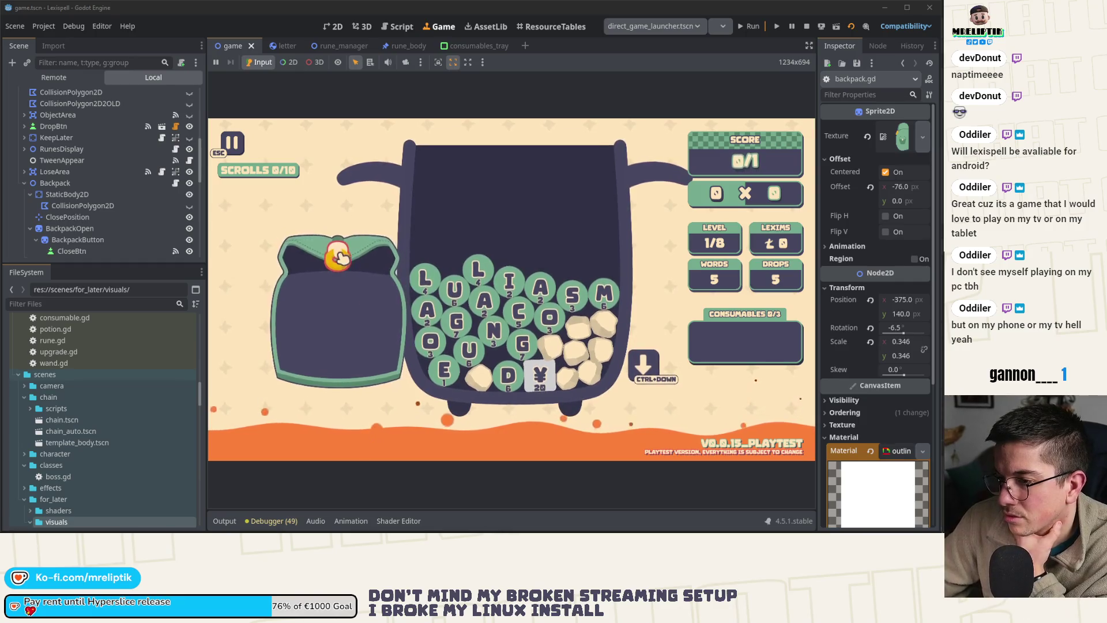
pyautogui.click(380, 344)
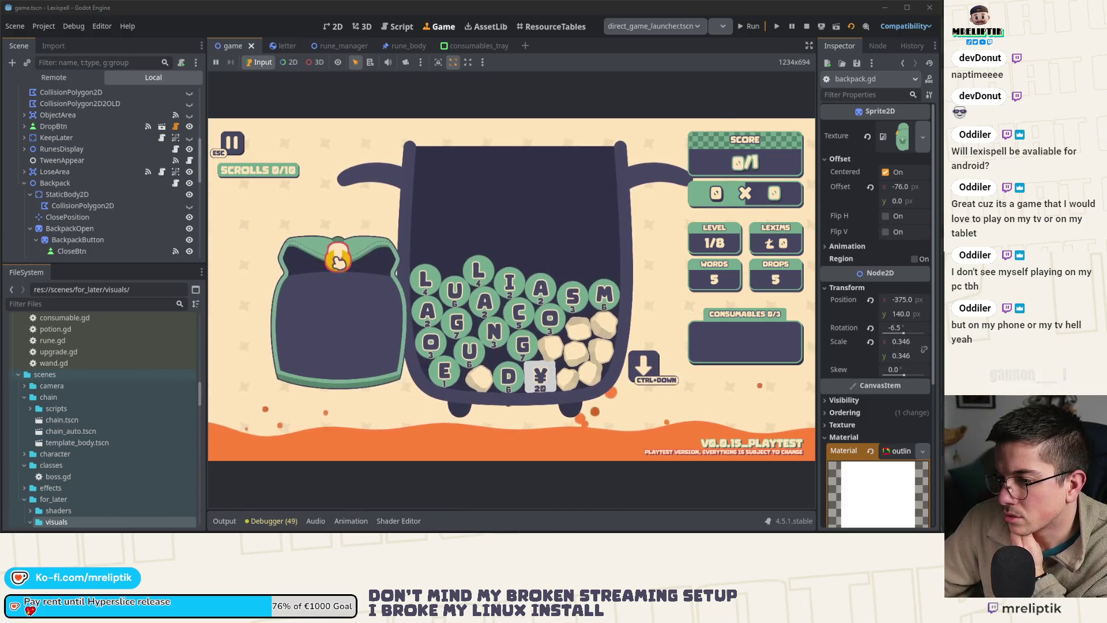
pyautogui.click(338, 262)
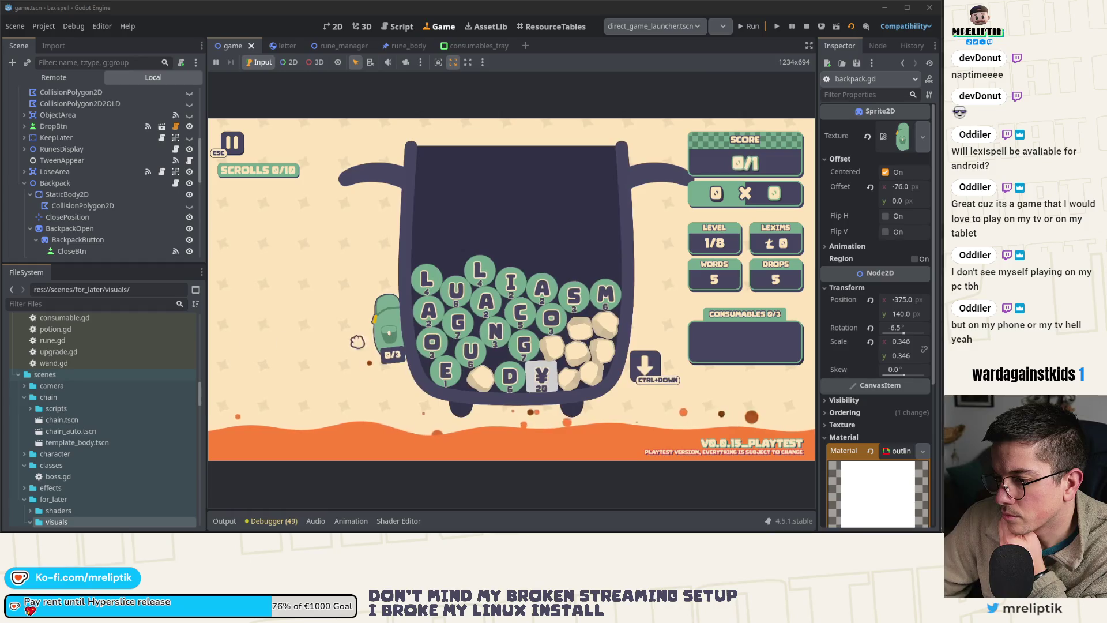
pyautogui.click(342, 266)
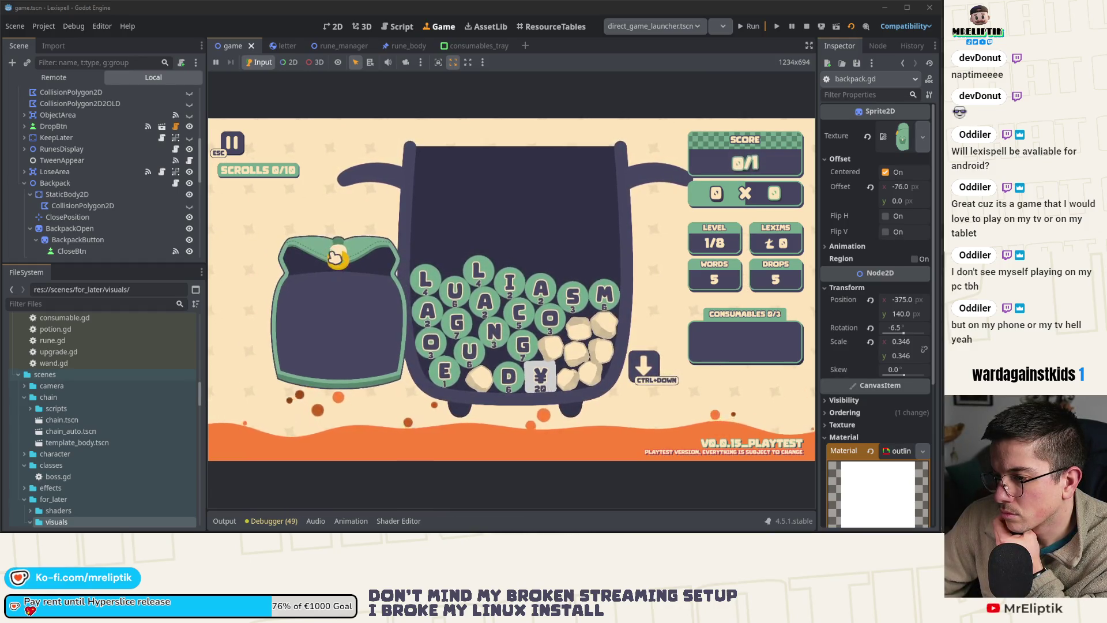
pyautogui.click(334, 258)
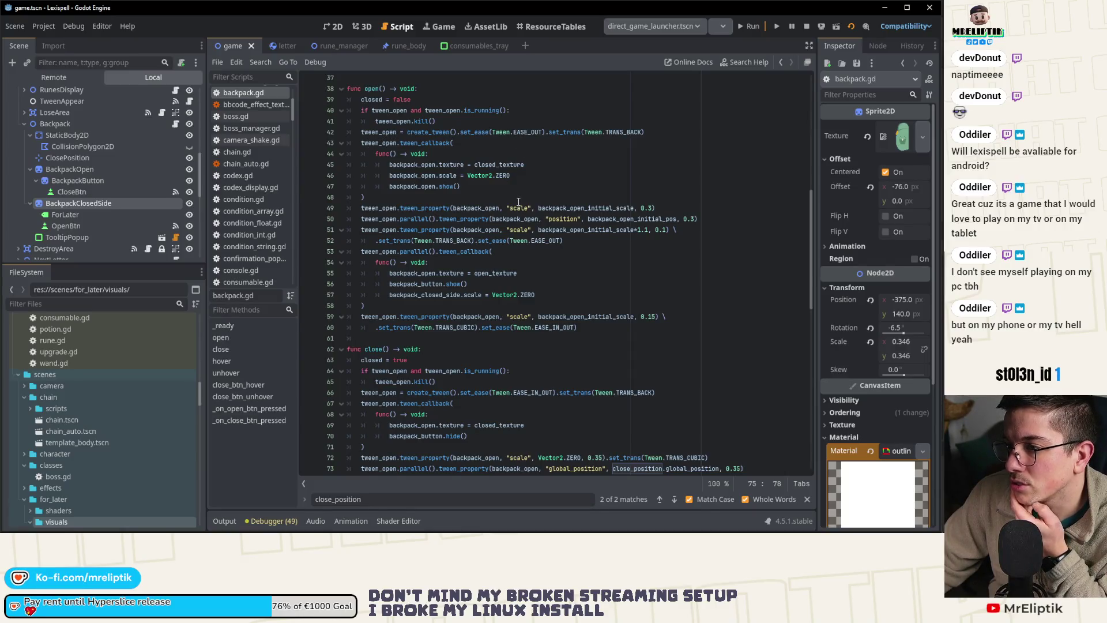
# - Paste the closed-side scale tween into open() above the open scale tween as a parallel() call, and save
pyautogui.click(390, 198)
pyautogui.moveTo(412, 210)
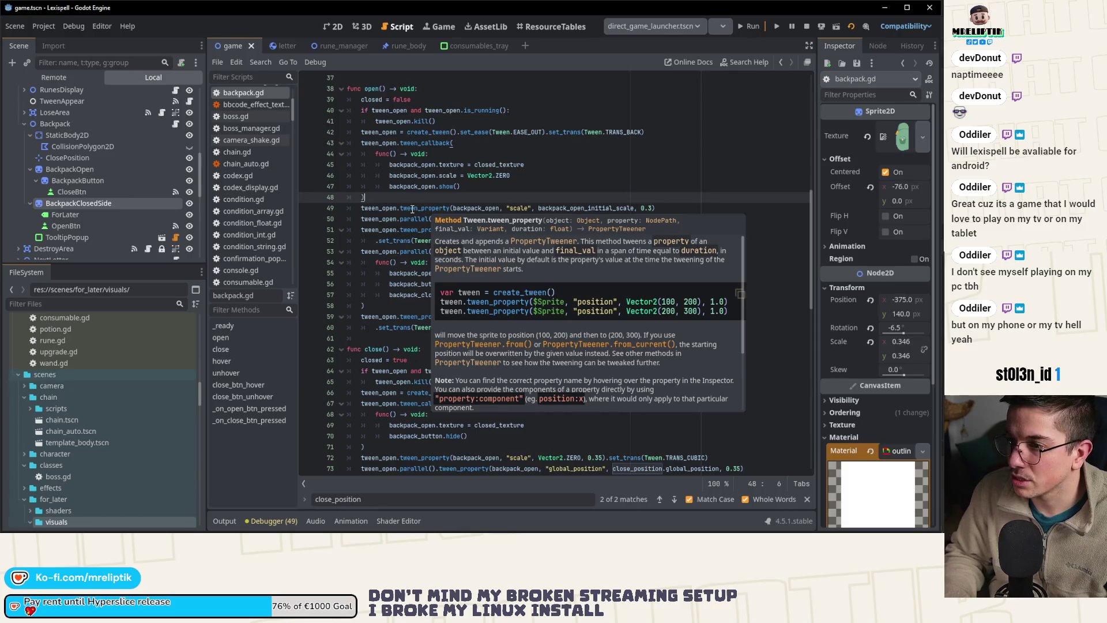
pyautogui.click(681, 207)
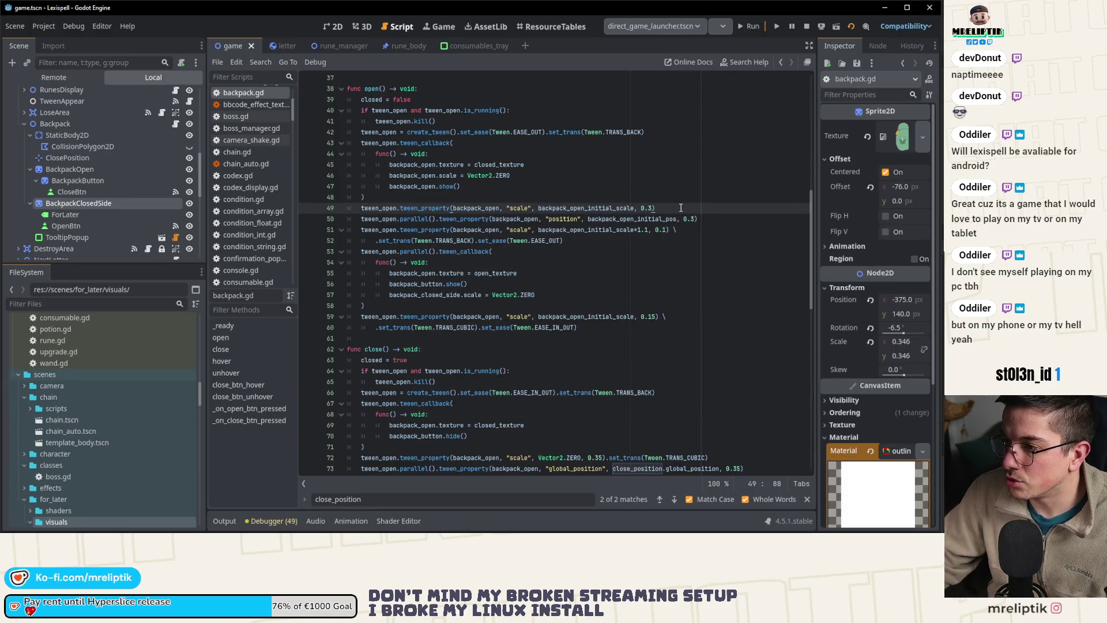
pyautogui.hotkey('ctrl', 'v')
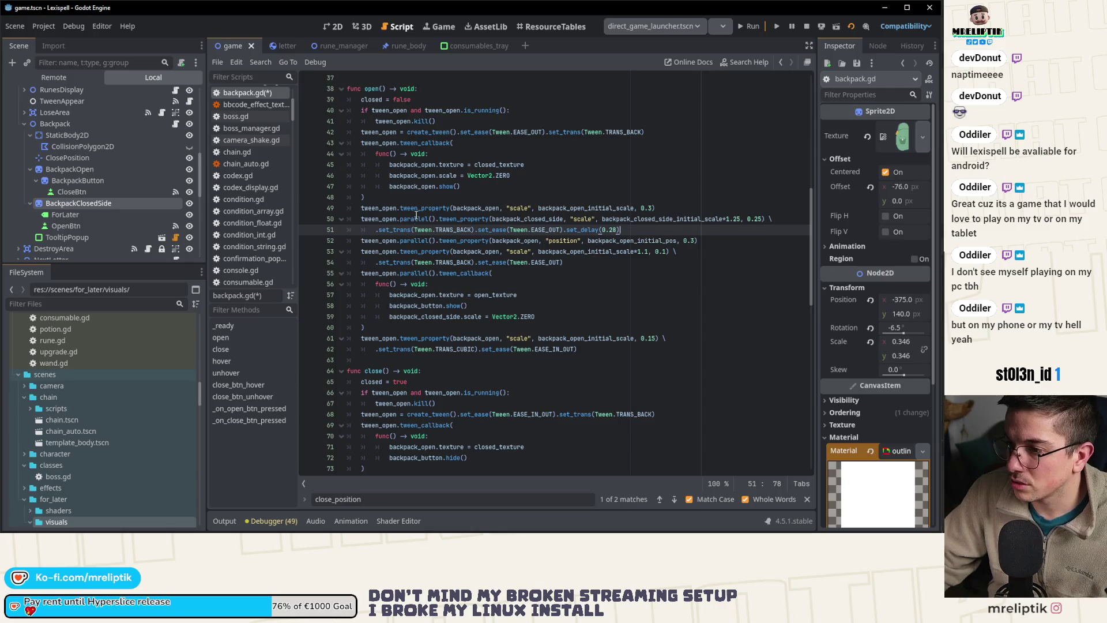
pyautogui.doubleClick(411, 219)
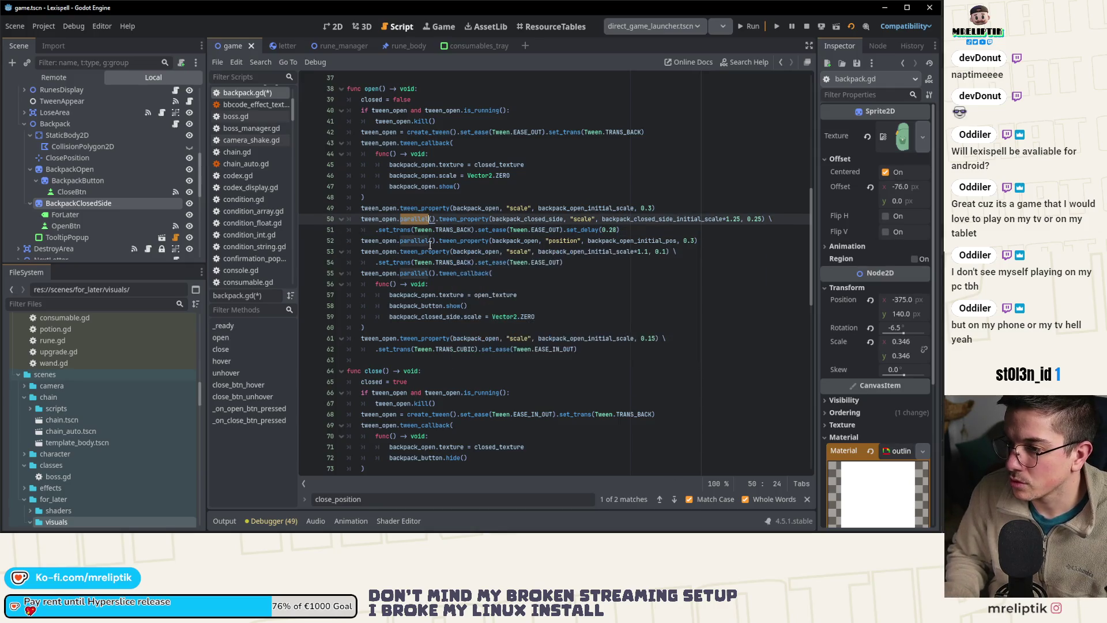
pyautogui.hotkey('ctrl', 'shift', 'k')
pyautogui.hotkey('ctrl', 'z')
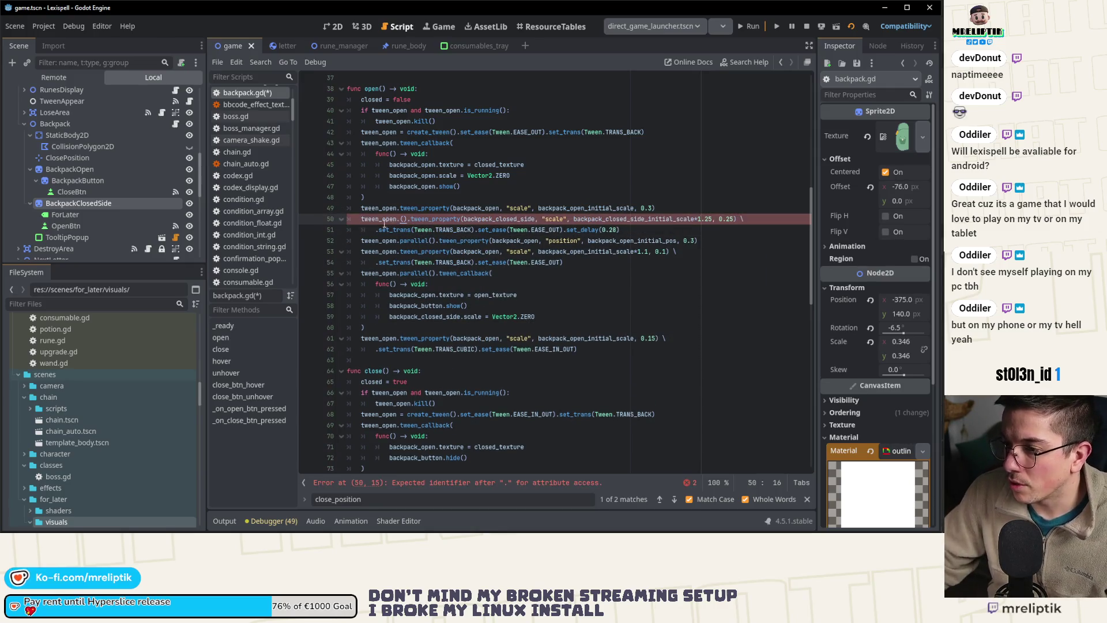
pyautogui.moveTo(346, 219); pyautogui.dragTo(659, 228)
pyautogui.hotkey('alt', 'Up')
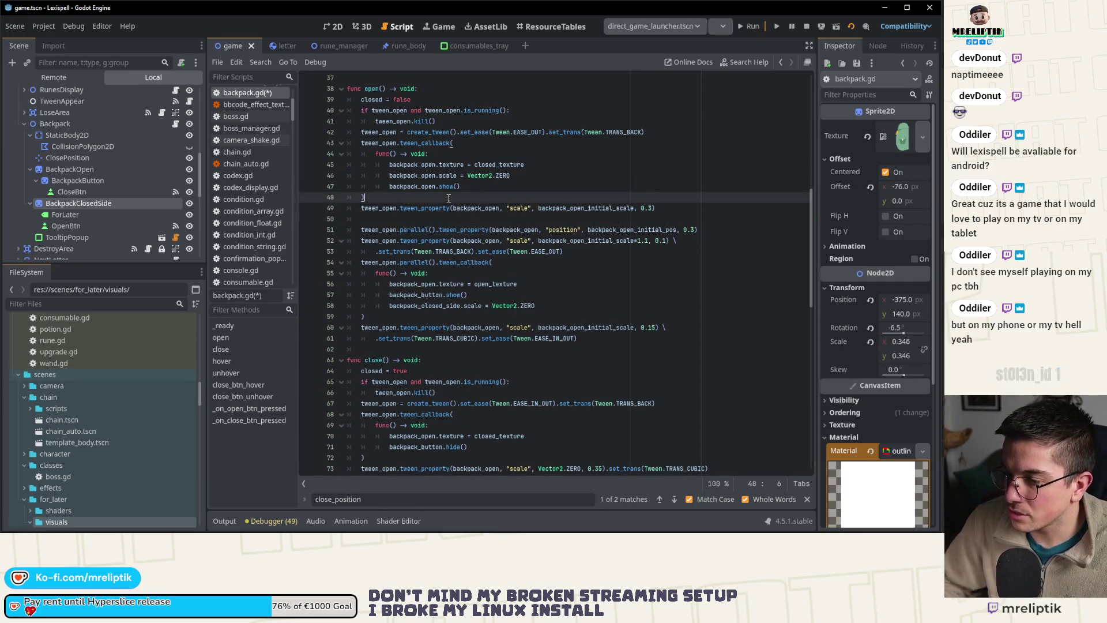
pyautogui.click(396, 241)
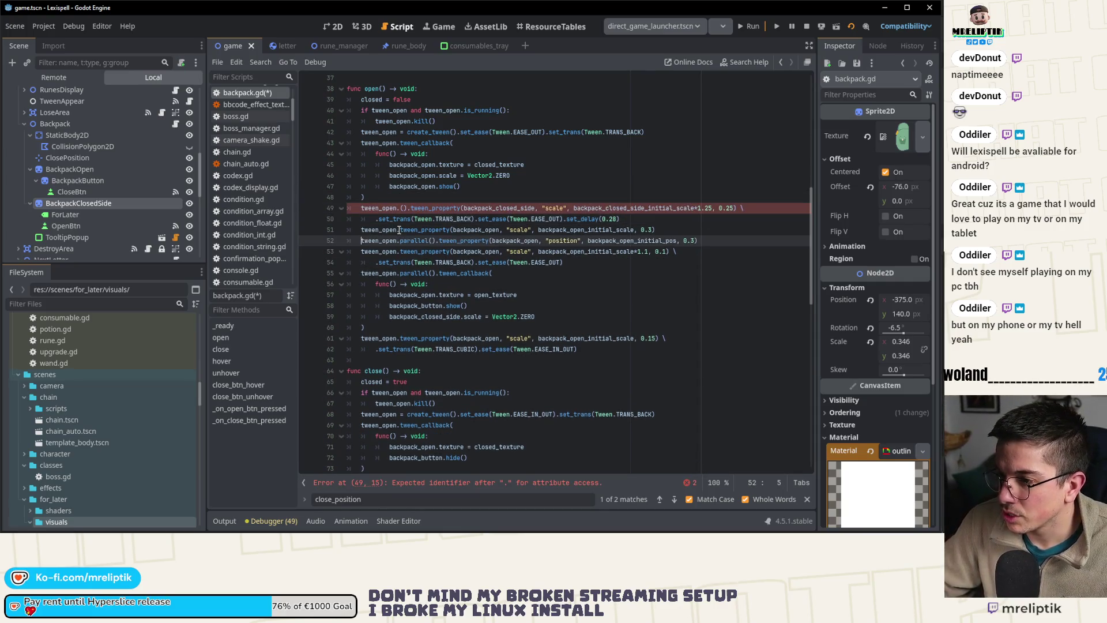
pyautogui.hotkey('ctrl', 'shift', 'k')
pyautogui.press('Up')
pyautogui.write('parallel().')
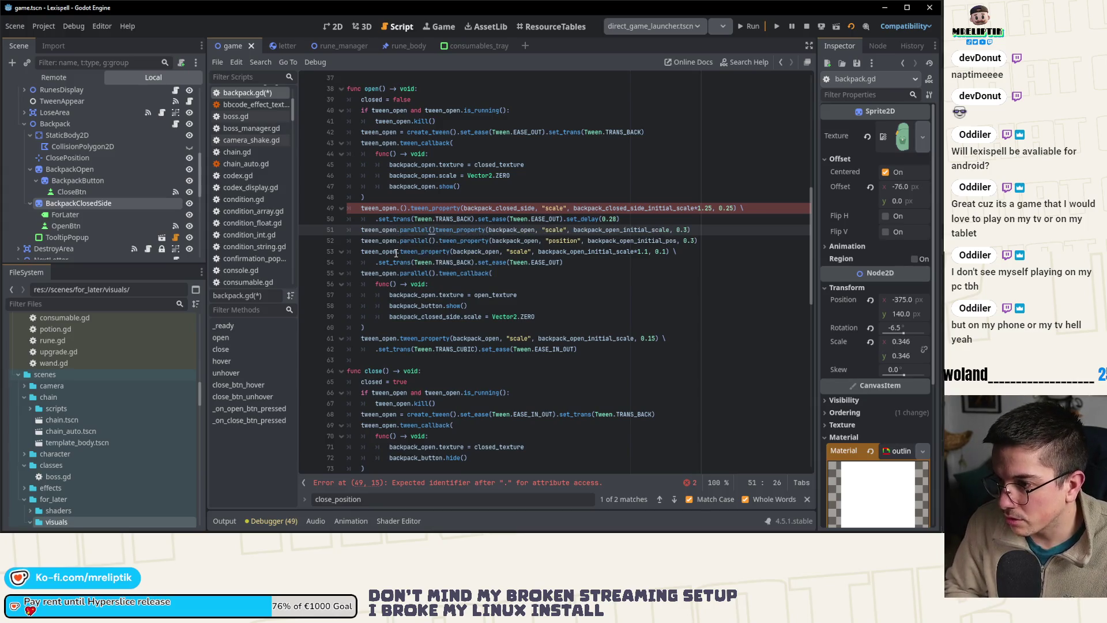
pyautogui.hotkey('ctrl', 's')
# - Make the closed side shrink to Vector2.ZERO, drop .set_delay(0.28) and the stray 5, and save
pyautogui.click(401, 210)
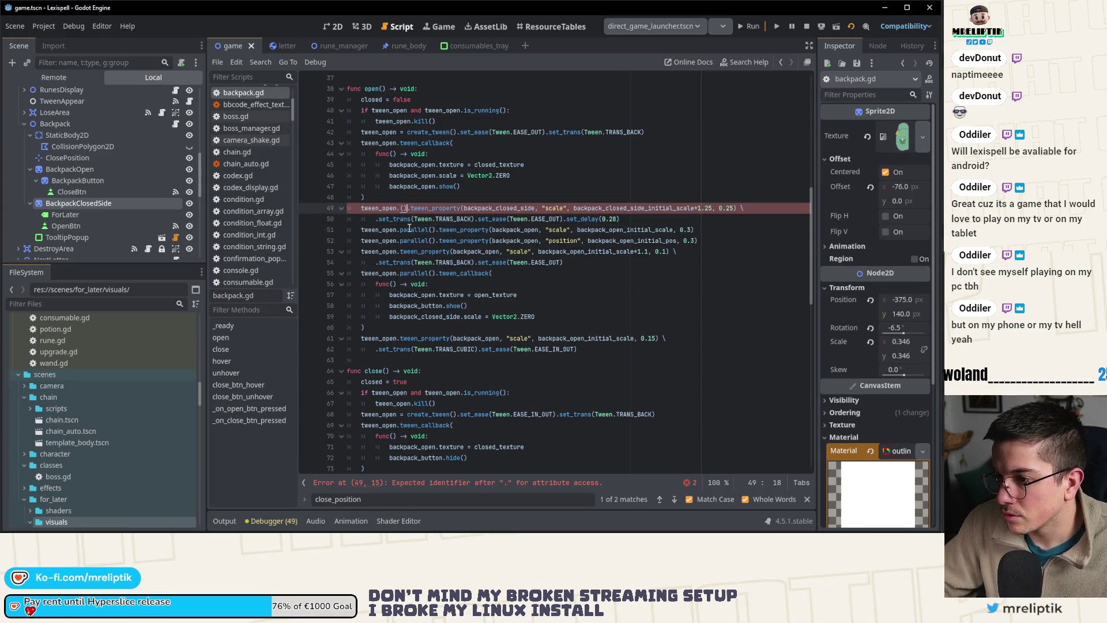
pyautogui.press('BackSpace')
pyautogui.press('BackSpace')
pyautogui.press('BackSpace')
pyautogui.hotkey('ctrl', 's')
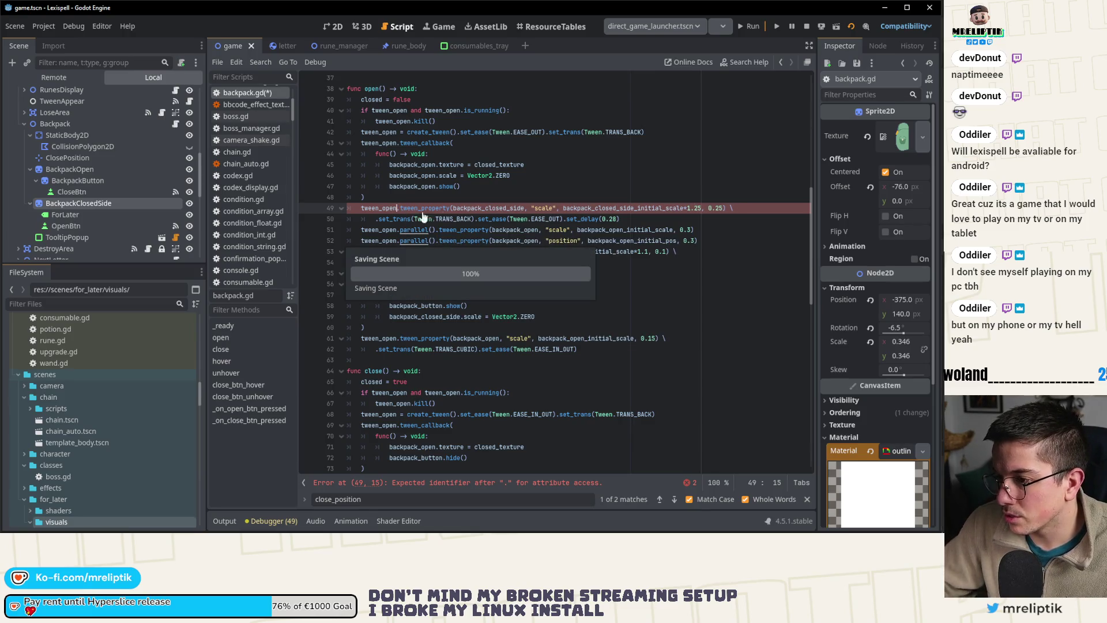
pyautogui.moveTo(562, 209); pyautogui.dragTo(680, 209)
pyautogui.write('Vector2.ZERO')
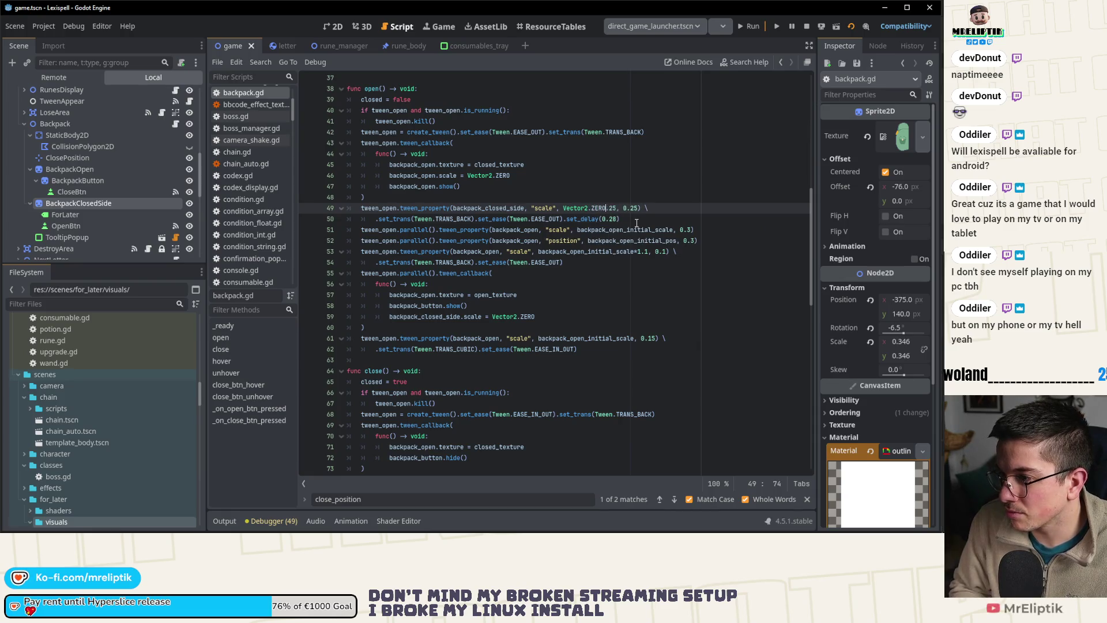
pyautogui.press('Delete')
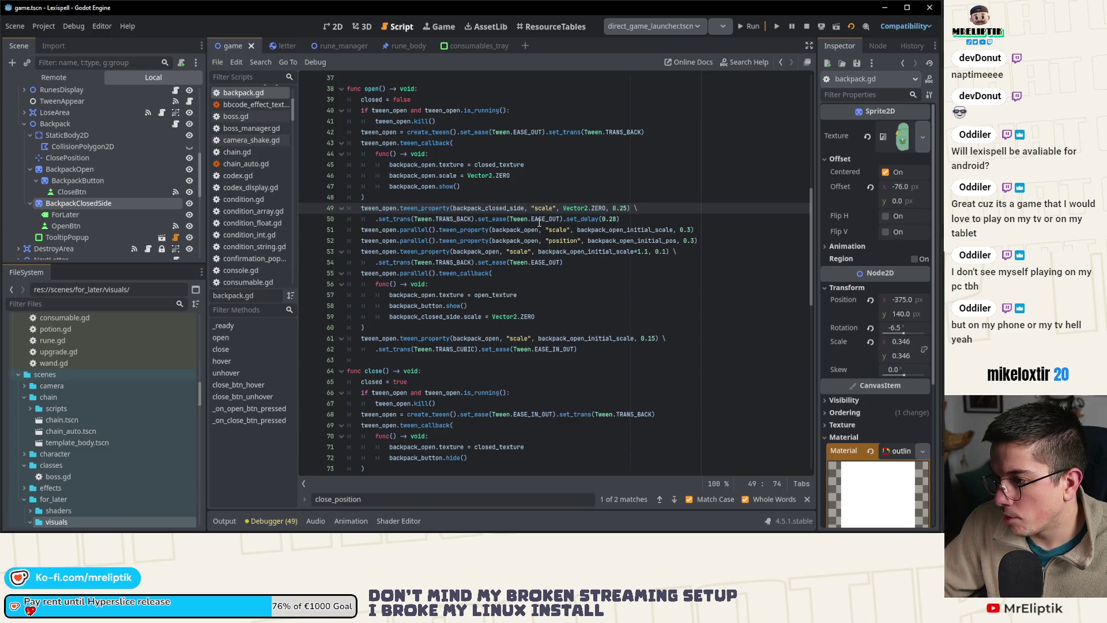
pyautogui.moveTo(620, 219); pyautogui.dragTo(563, 219)
pyautogui.press('Delete')
pyautogui.hotkey('ctrl', 's')
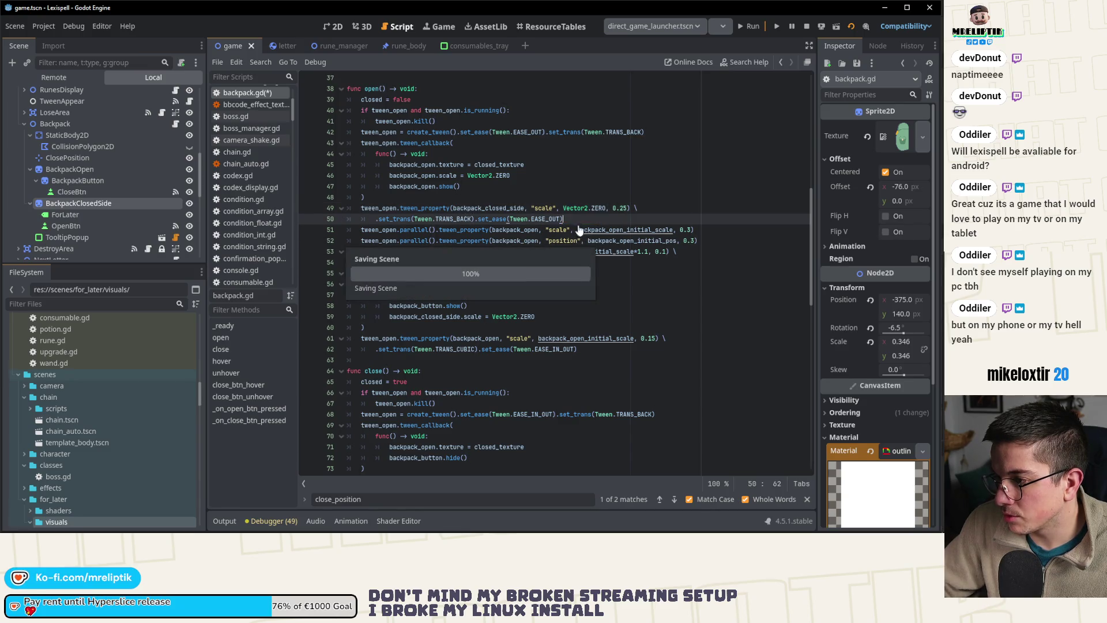
pyautogui.click(632, 208)
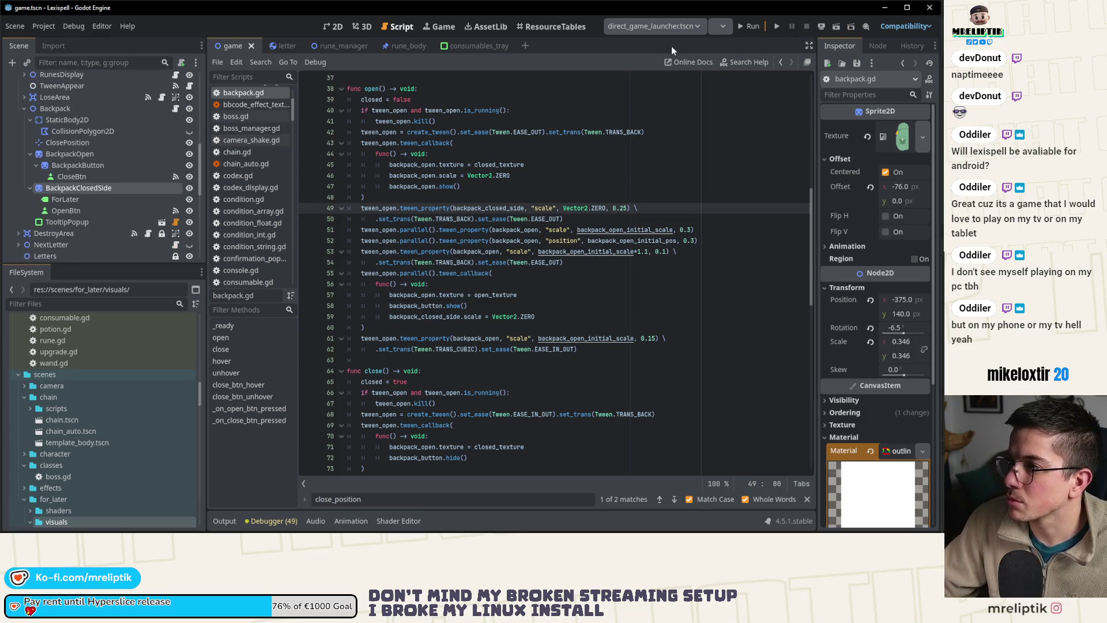
# - Run Lexispell, start Level 1, and drop more letter tiles into the bag
pyautogui.click(750, 27)
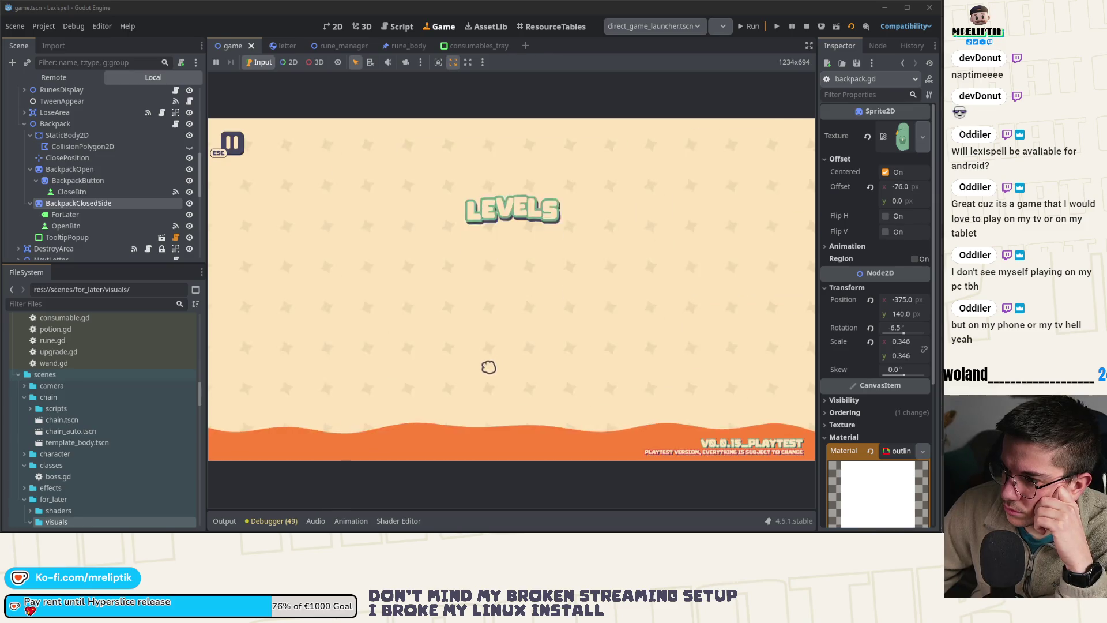
pyautogui.click(369, 306)
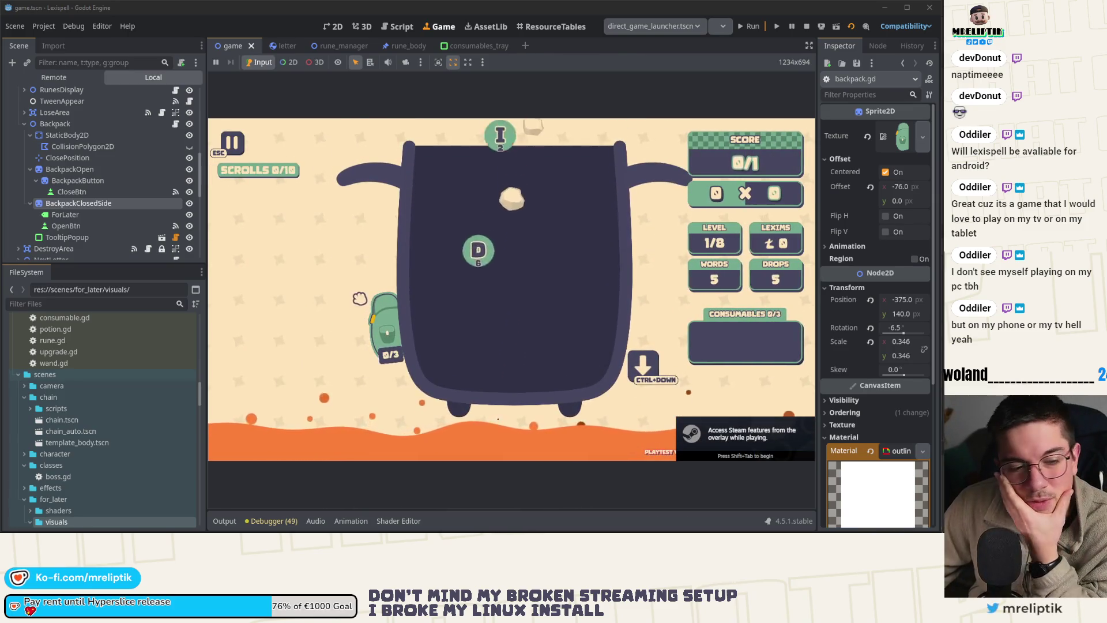
pyautogui.click(385, 314)
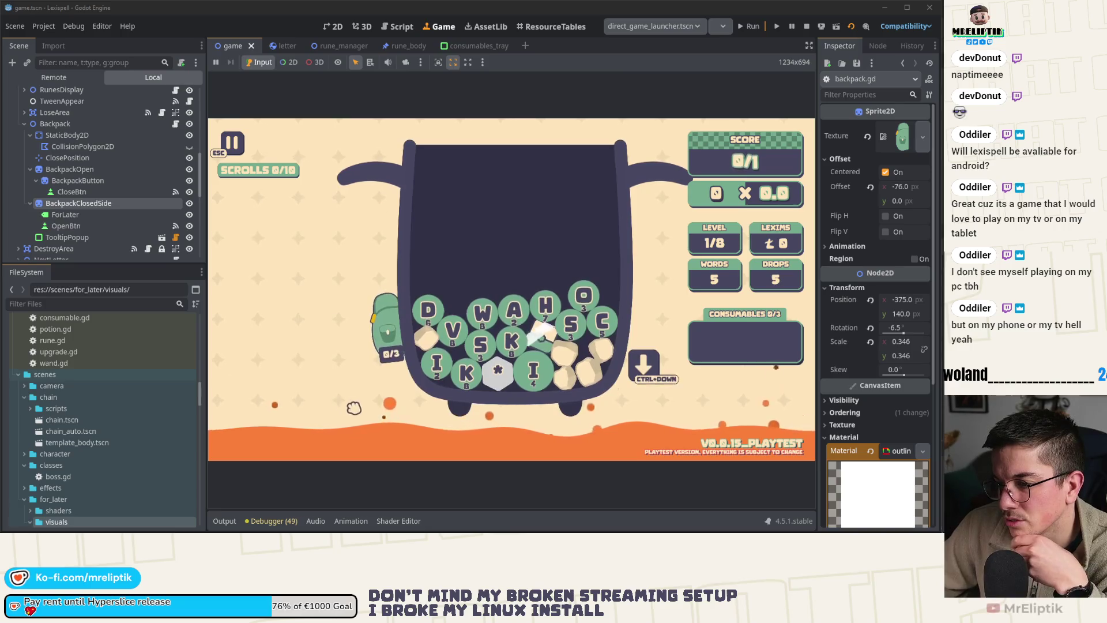
# - Open and close the backpack repeatedly, including via its clasp, to check the shrinking closed side
pyautogui.click(387, 331)
pyautogui.click(336, 260)
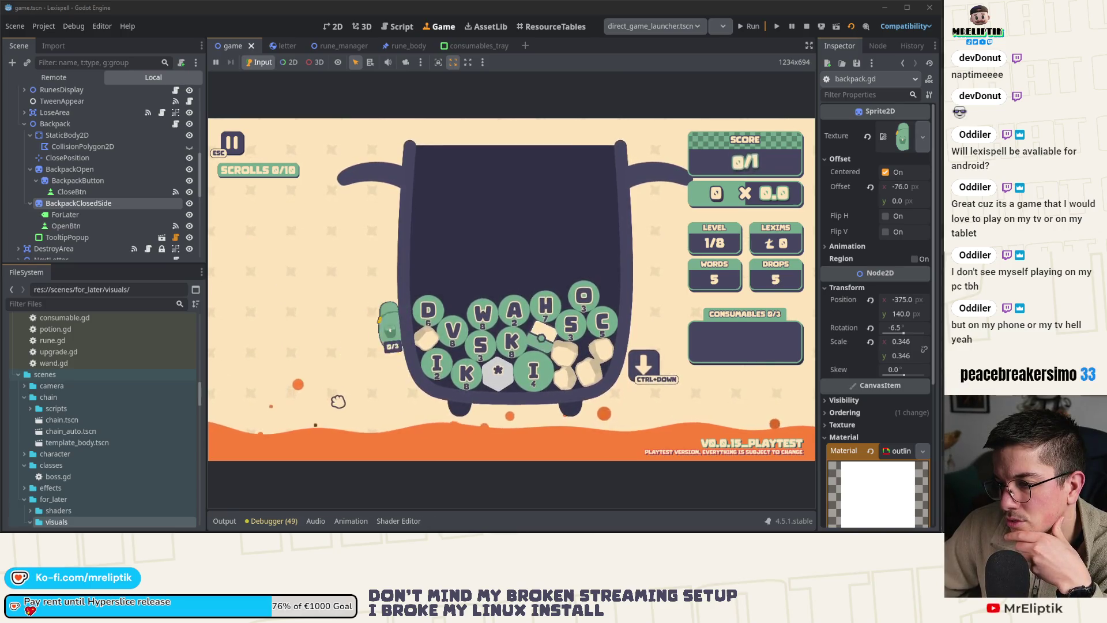
pyautogui.click(383, 346)
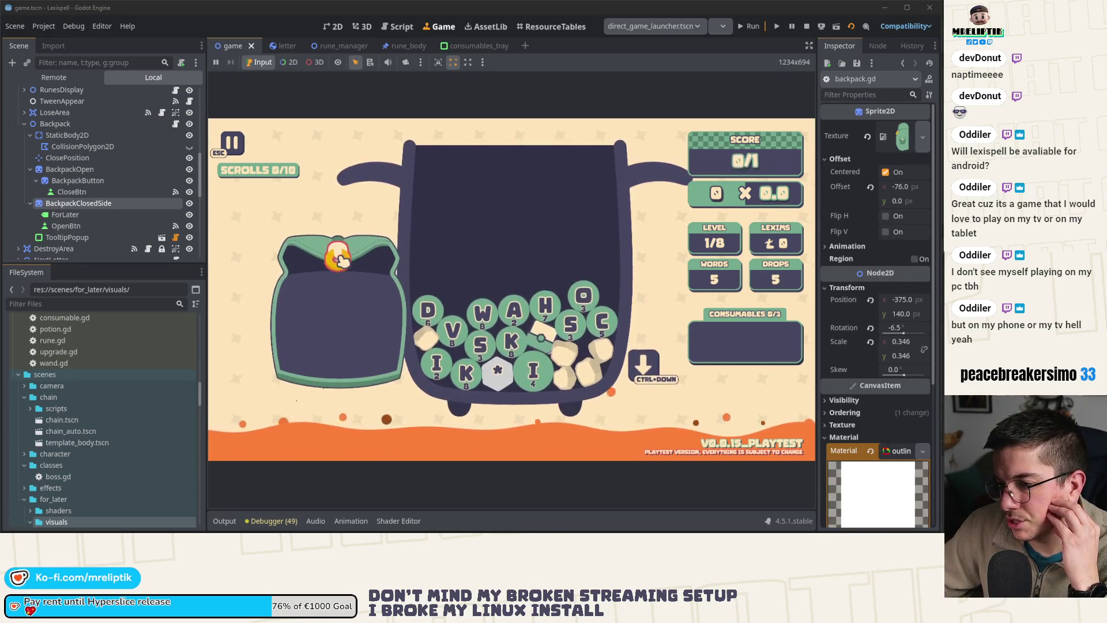
pyautogui.click(387, 332)
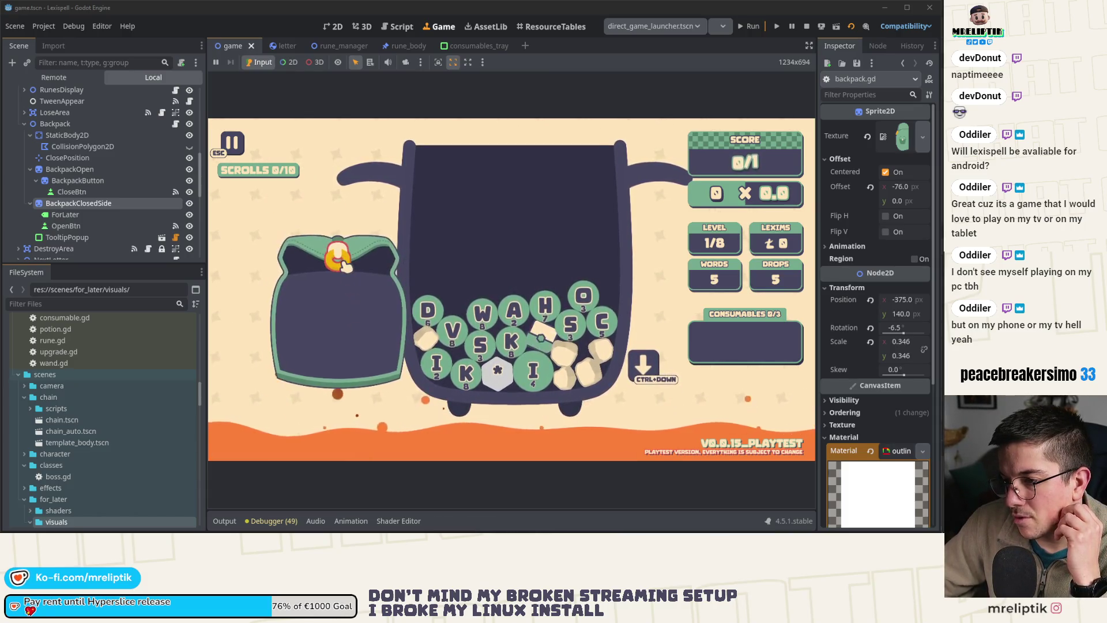
pyautogui.click(339, 258)
pyautogui.click(341, 264)
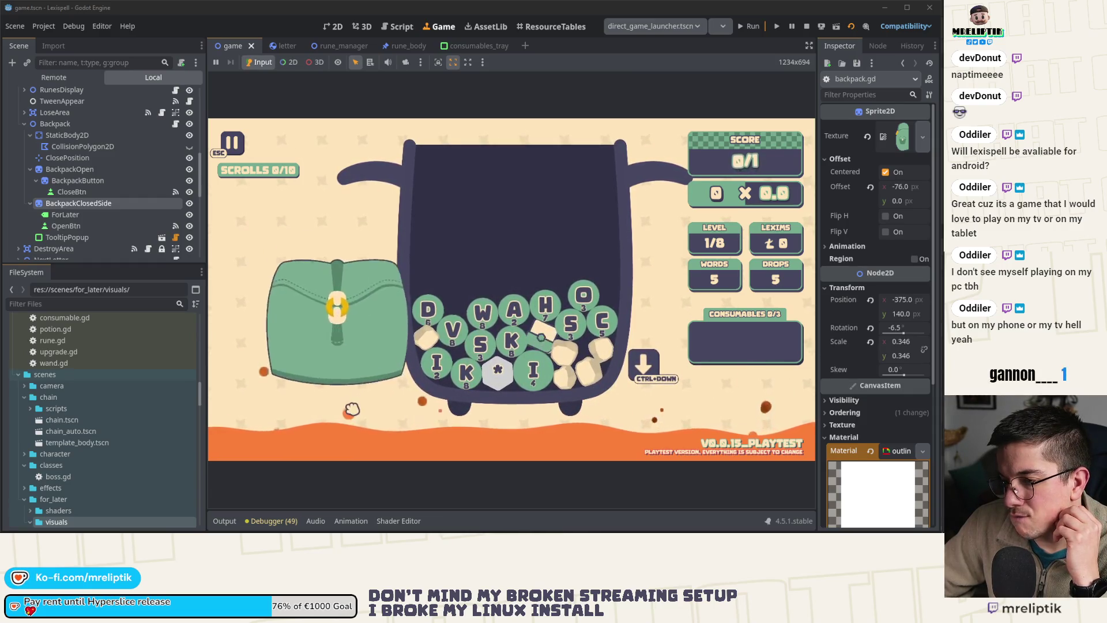
pyautogui.click(353, 278)
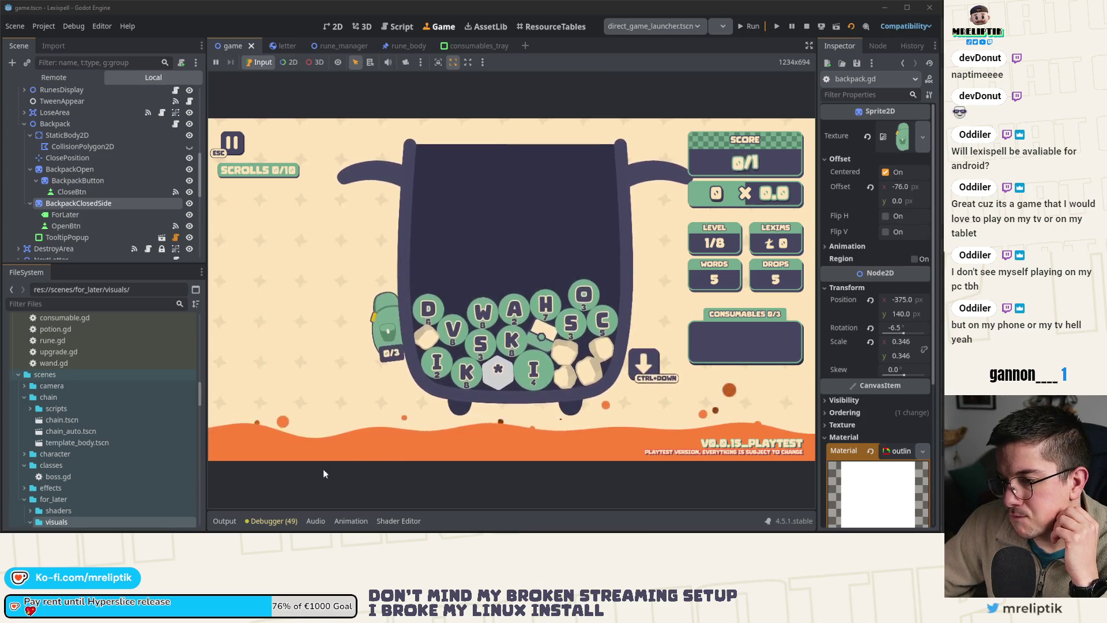
pyautogui.click(391, 358)
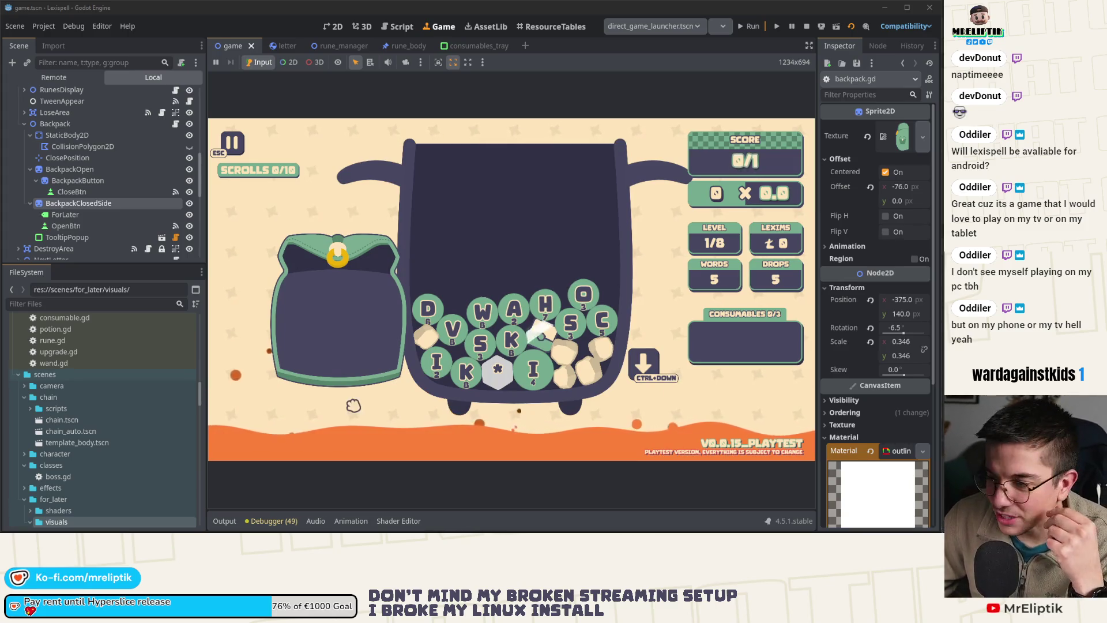
pyautogui.click(344, 260)
pyautogui.click(376, 318)
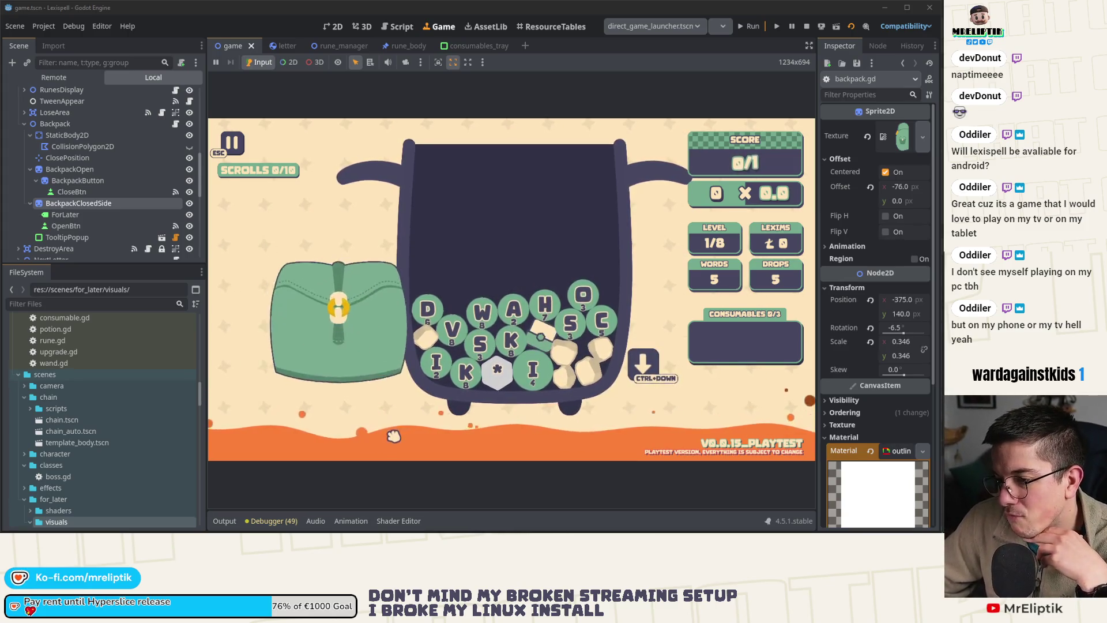
pyautogui.click(376, 318)
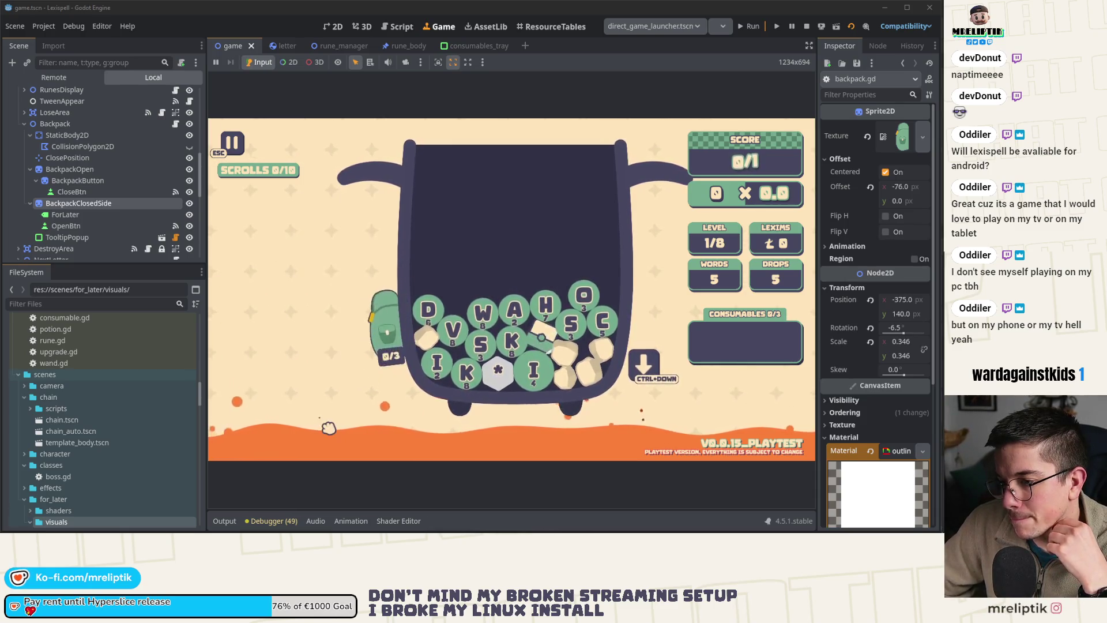
pyautogui.click(402, 355)
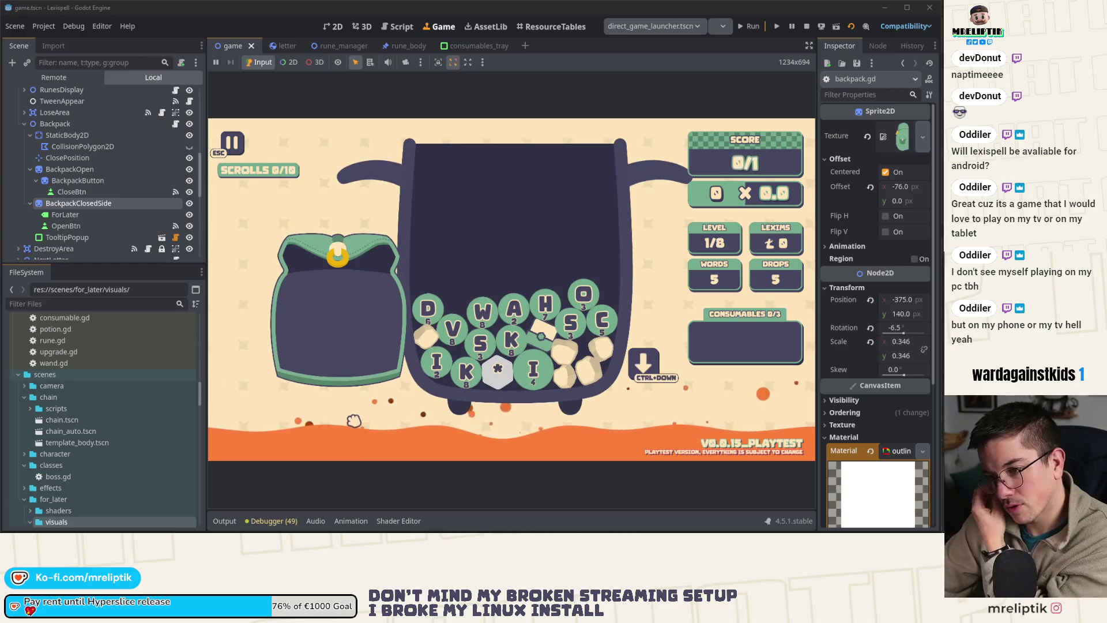
# - Stop the running game, then switch to the Hyperslice Steam page in the browser
pyautogui.click(807, 27)
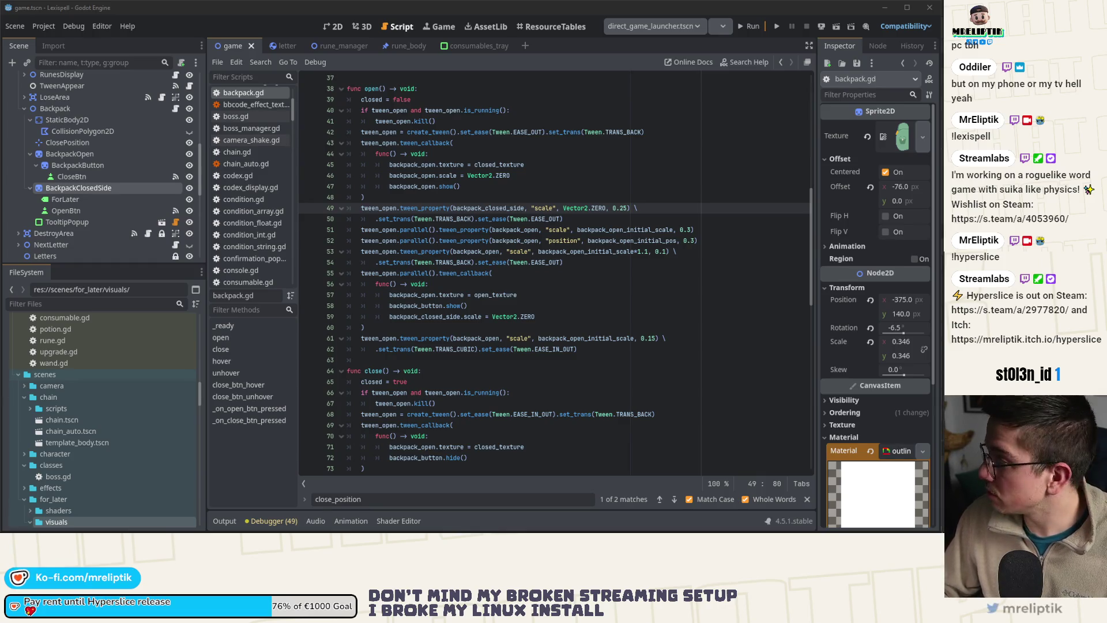
pyautogui.hotkey('alt', 'Tab')
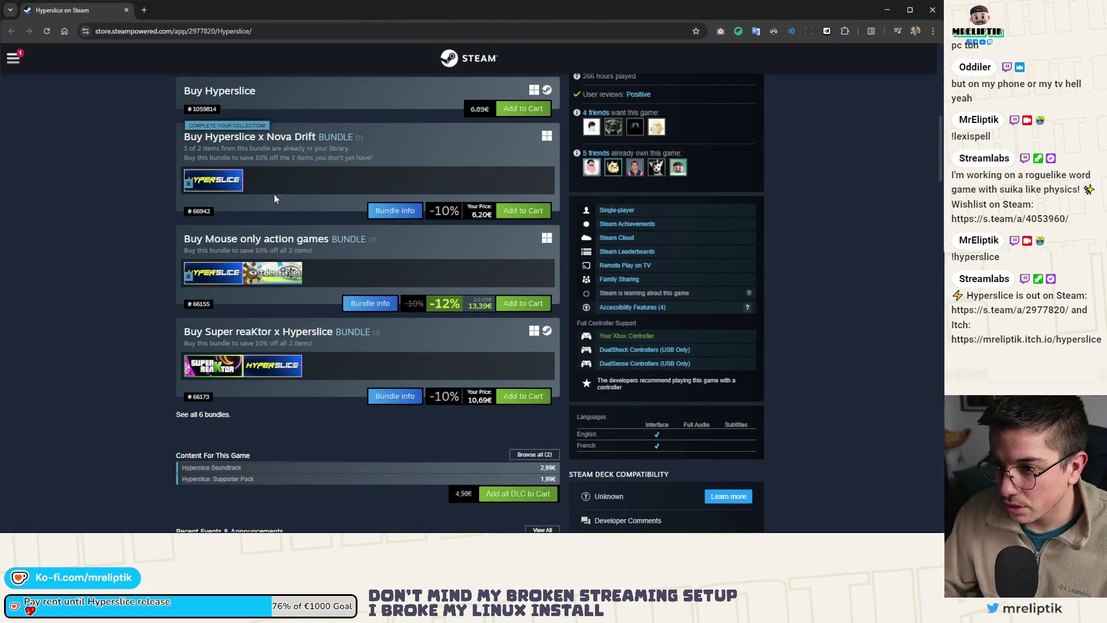
# - Scroll the Hyperslice page up to its trailer, description and release date, then return to Godot
pyautogui.scroll(2, 385, 283)
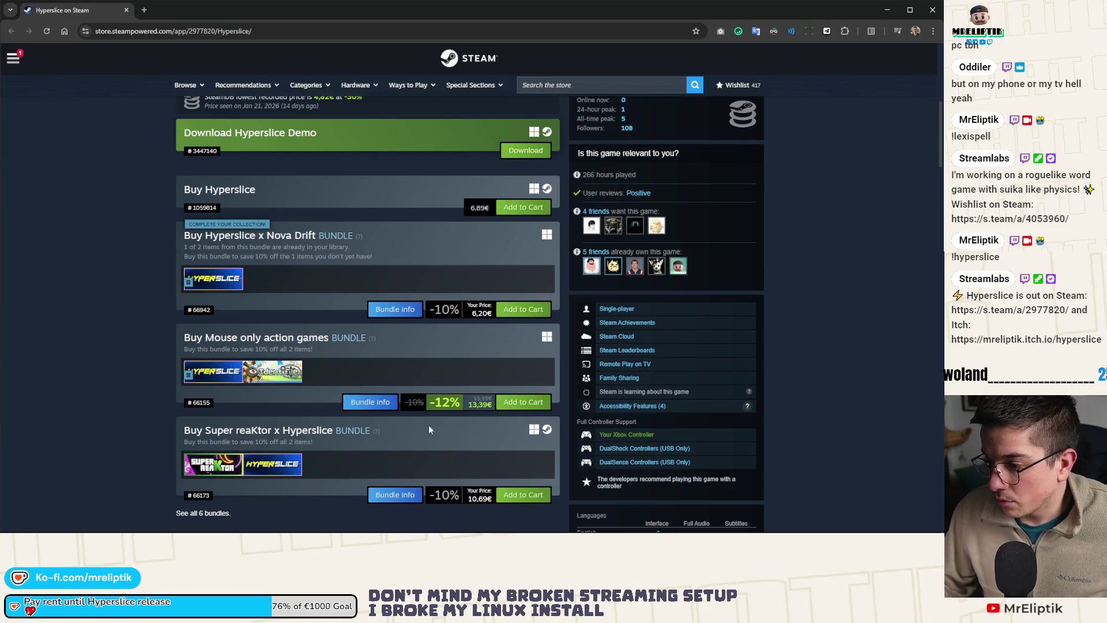
pyautogui.scroll(6, 425, 403)
pyautogui.scroll(-2, 427, 379)
pyautogui.scroll(2, 427, 380)
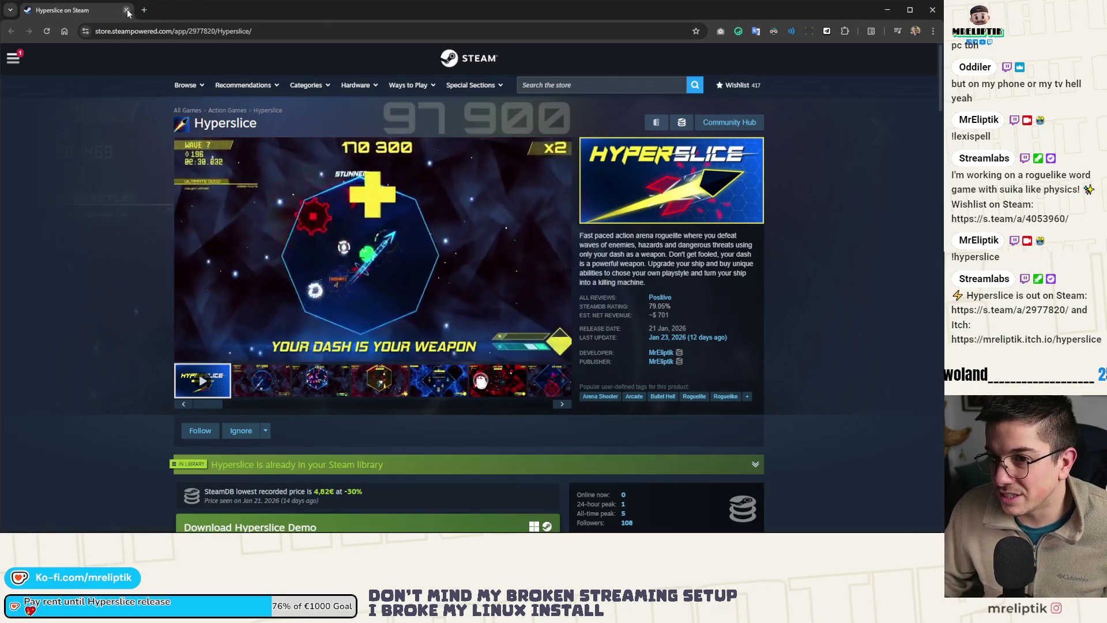
pyautogui.hotkey('alt', 'Tab')
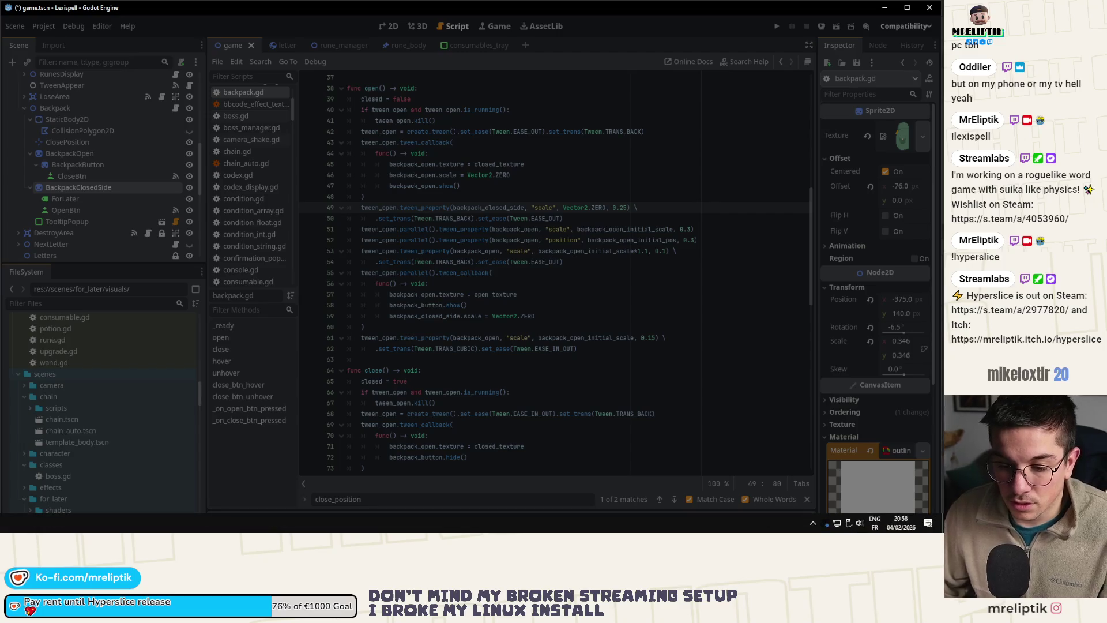
# - Close Affinity Designer, check the game.tscn diff in VS Code, then close VS Code
pyautogui.hotkey('alt', 'Tab')
pyautogui.click(936, 7)
pyautogui.hotkey('alt', 'Tab')
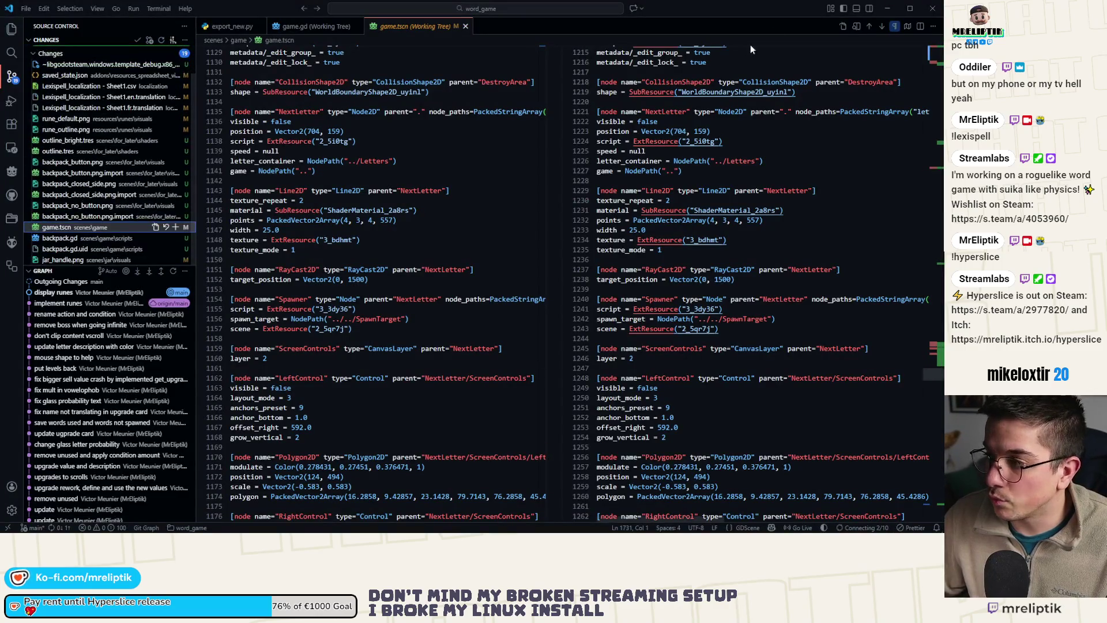
pyautogui.click(933, 8)
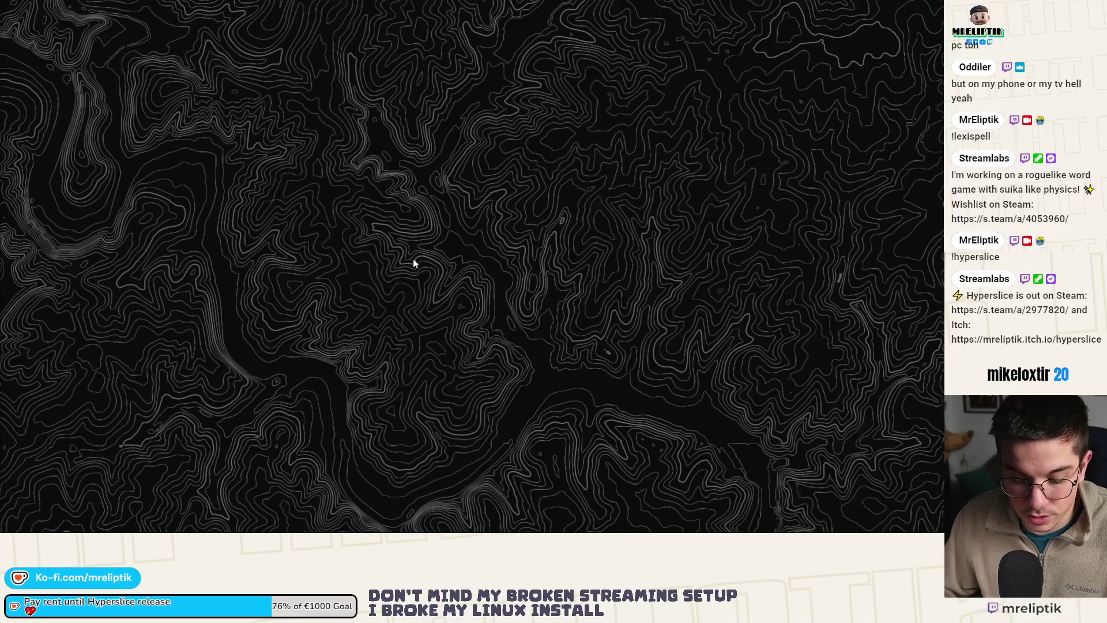